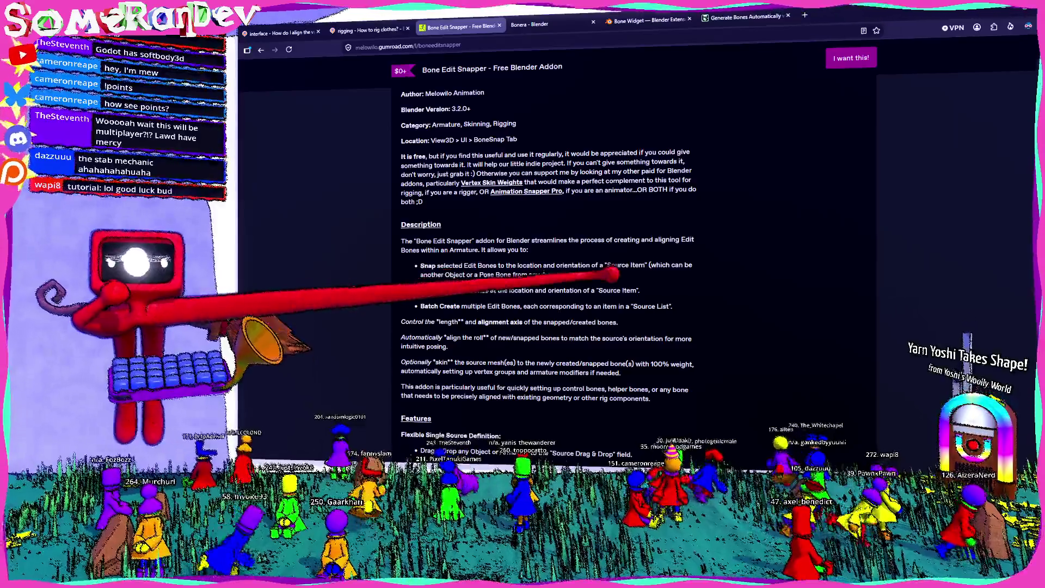
Highlight the 'another Object or a Pose' note, then select Blender's Leg2.L bone and leave edit mode
mouse_move(649, 265)
left_mouse_down()
mouse_move(626, 275)
mouse_move(492, 275)
left_mouse_up()
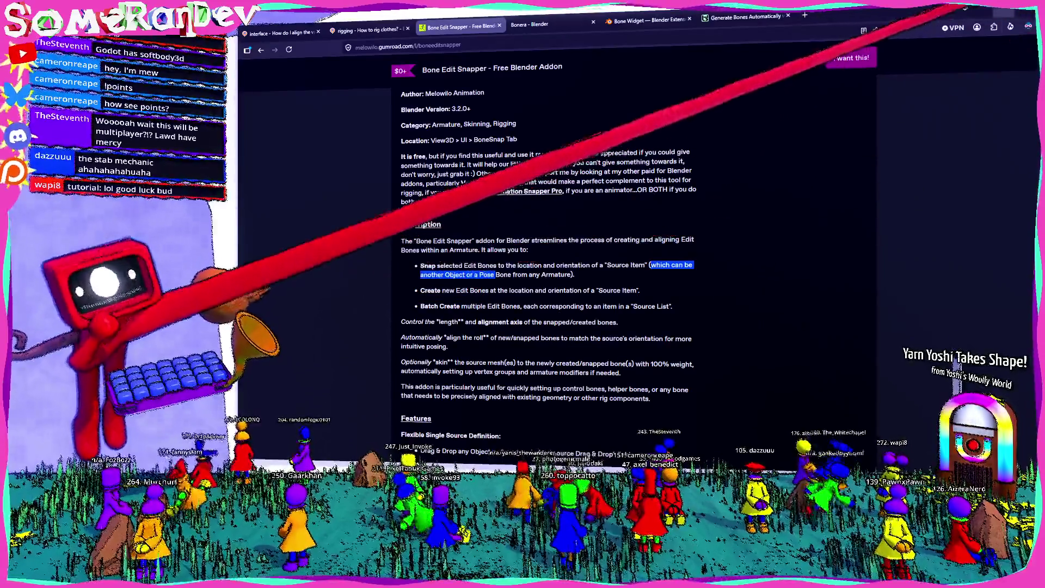
key("alt+Tab")
mouse_move(729, 252)
middle_mouse_down()
mouse_move(658, 234)
mouse_move(654, 196)
middle_mouse_up()
left_click(671, 234)
key("Tab")
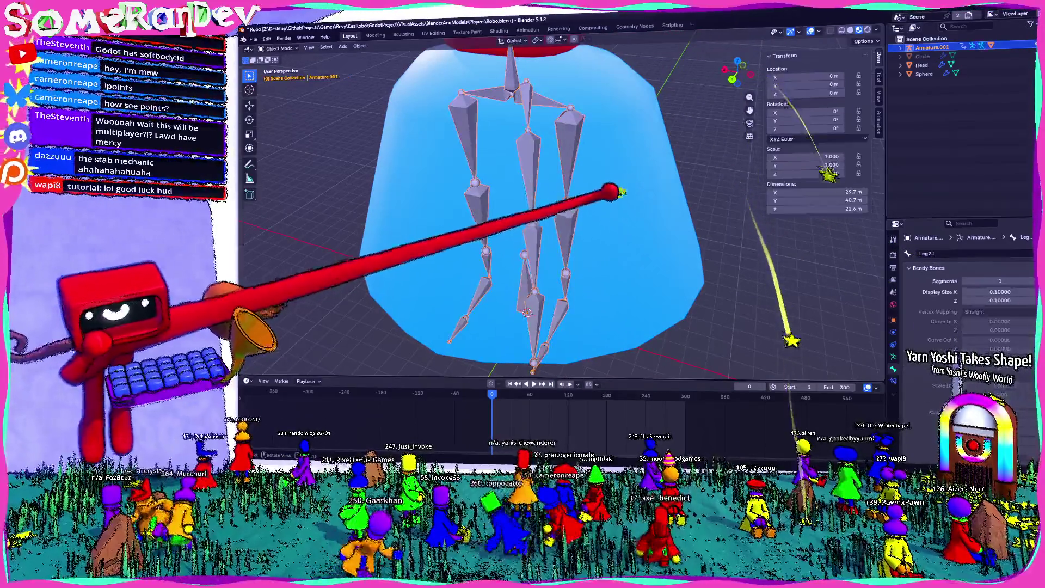
Put skirt mesh Circle.001 in Edit Mode, inspect it against the leg bones, then return to the addon page
left_click(645, 194)
key("Tab")
mouse_move(637, 195)
middle_mouse_down()
mouse_move(508, 194)
mouse_move(611, 168)
mouse_move(549, 113)
mouse_move(560, 129)
mouse_move(550, 164)
mouse_move(565, 178)
mouse_move(658, 178)
mouse_move(532, 187)
mouse_move(473, 177)
mouse_move(567, 184)
middle_mouse_up()
mouse_move(653, 201)
middle_mouse_down()
mouse_move(748, 430)
mouse_move(546, 295)
mouse_move(541, 266)
middle_mouse_up()
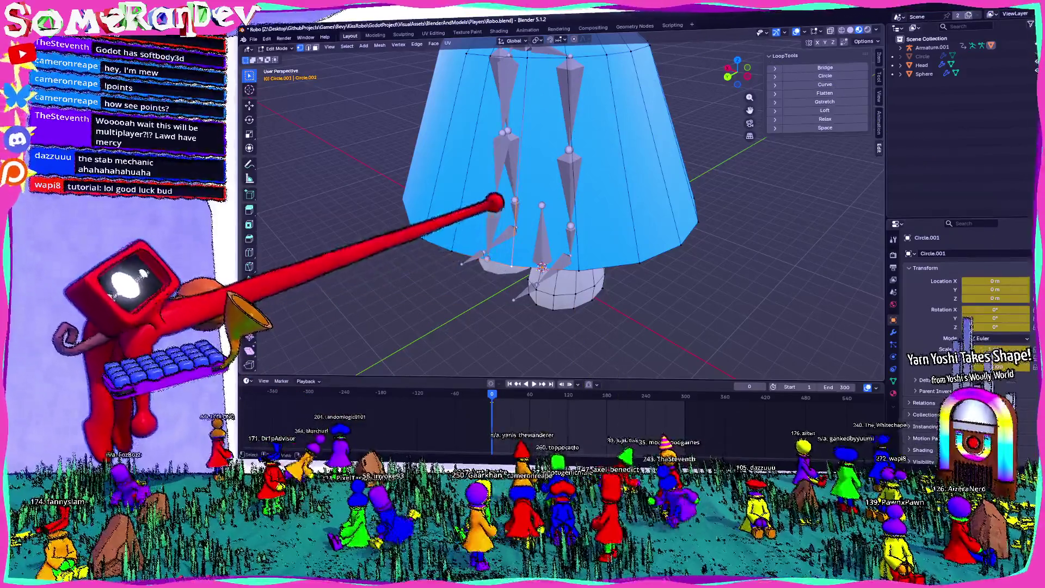
mouse_move(542, 120)
middle_mouse_down()
mouse_move(504, 135)
mouse_move(518, 196)
mouse_move(502, 233)
mouse_move(533, 173)
middle_mouse_up()
mouse_move(505, 328)
middle_mouse_down()
mouse_move(512, 304)
mouse_move(506, 327)
middle_mouse_up()
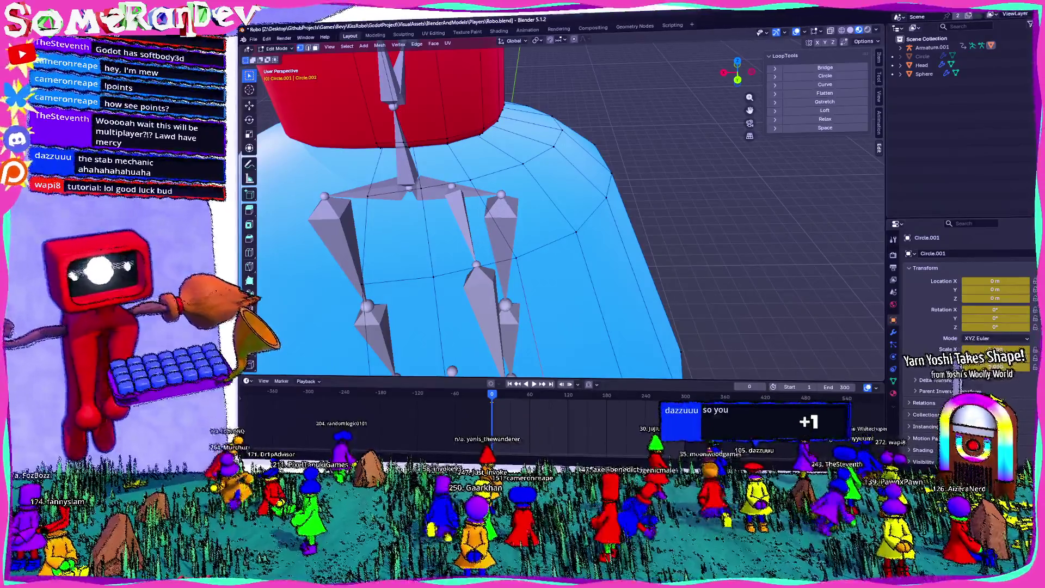
key("alt+Tab")
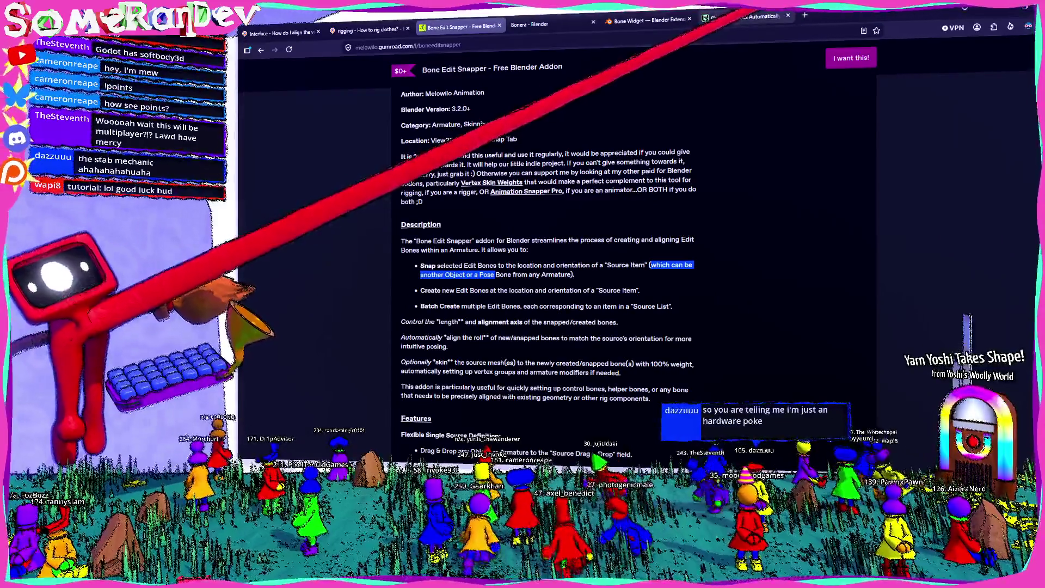
Search 'javascript playground online' in a new tab and open the RunJS result
key("ctrl+Tab")
key("ctrl+t")
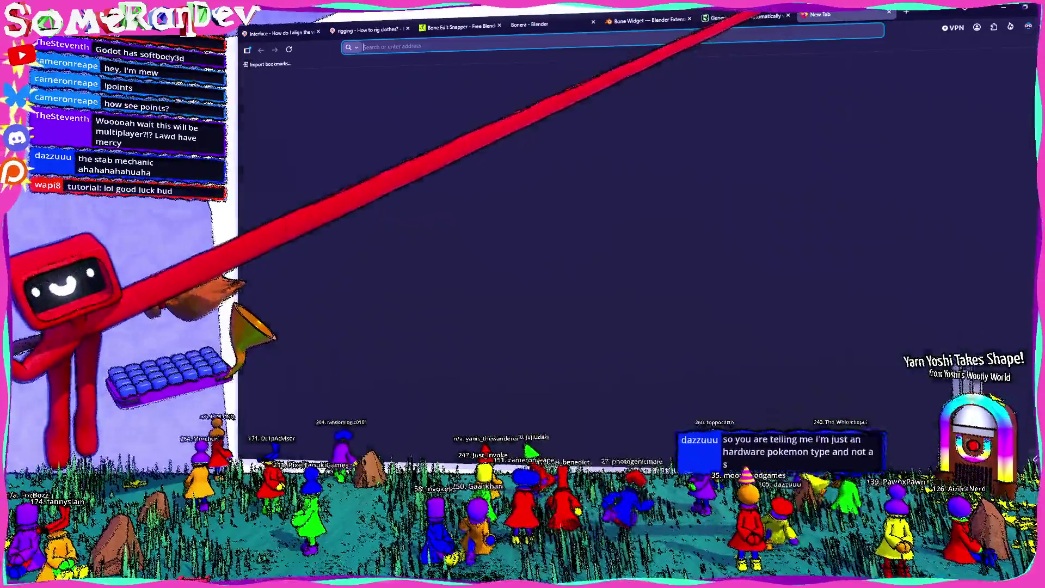
type("javascr")
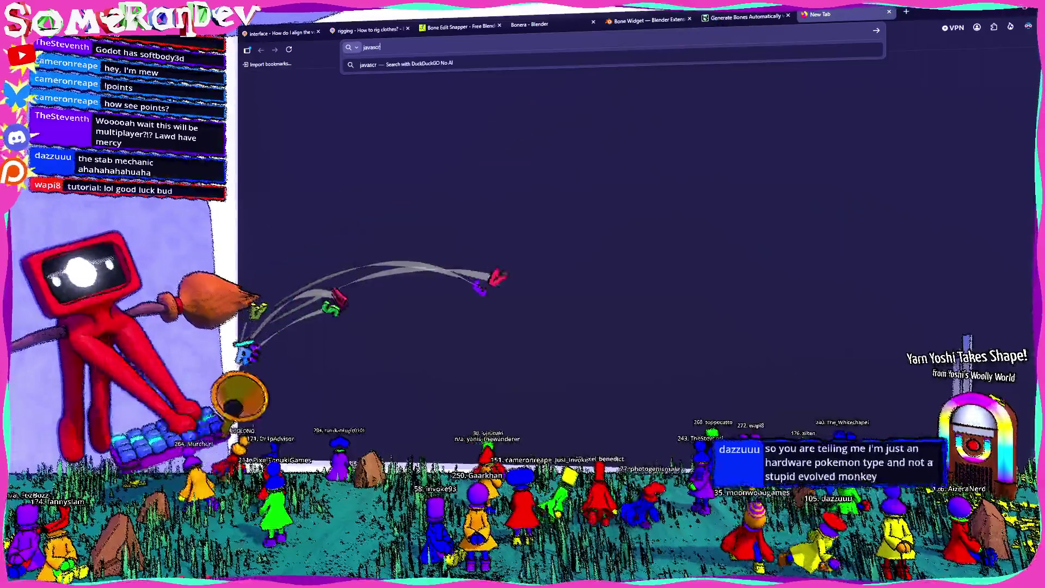
type("eipt playground online")
key("Return")
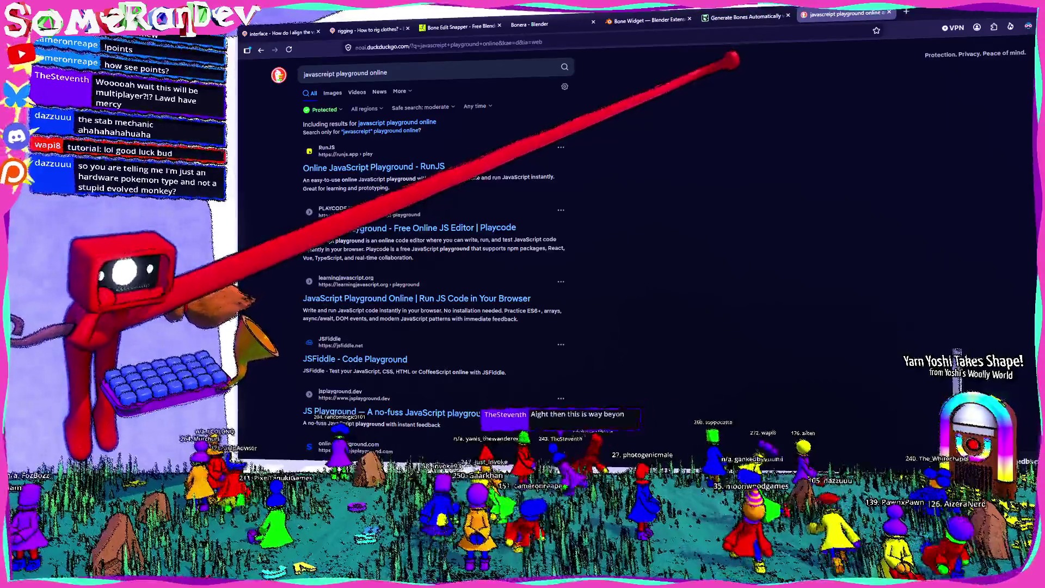
left_click(381, 168)
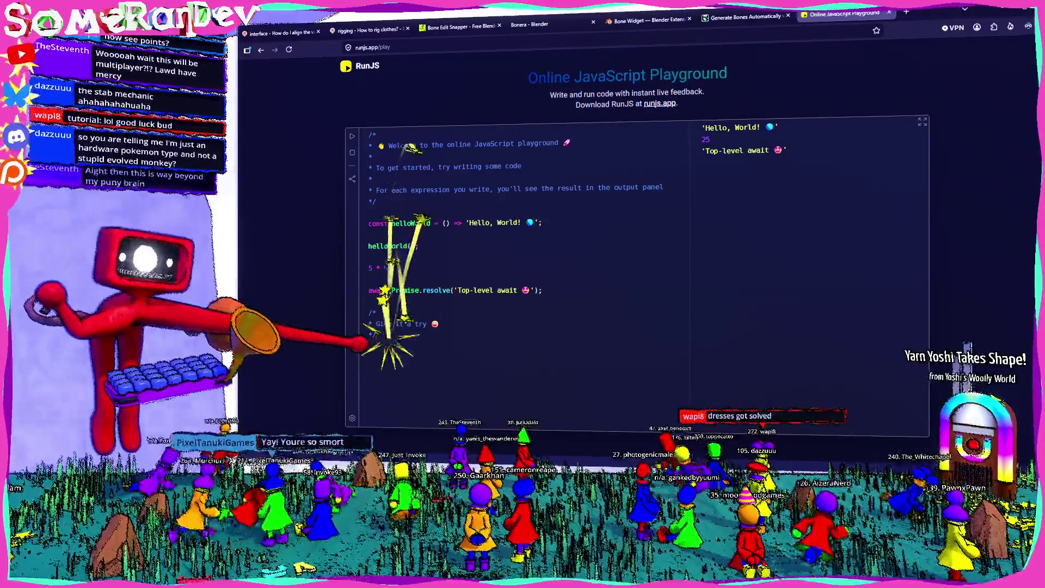
Replace the RunJS sample code with const points = [[0, 0, 0], [0, 0, 0], [0, 0, 0]];
key("ctrl+a")
key("BackSpace")
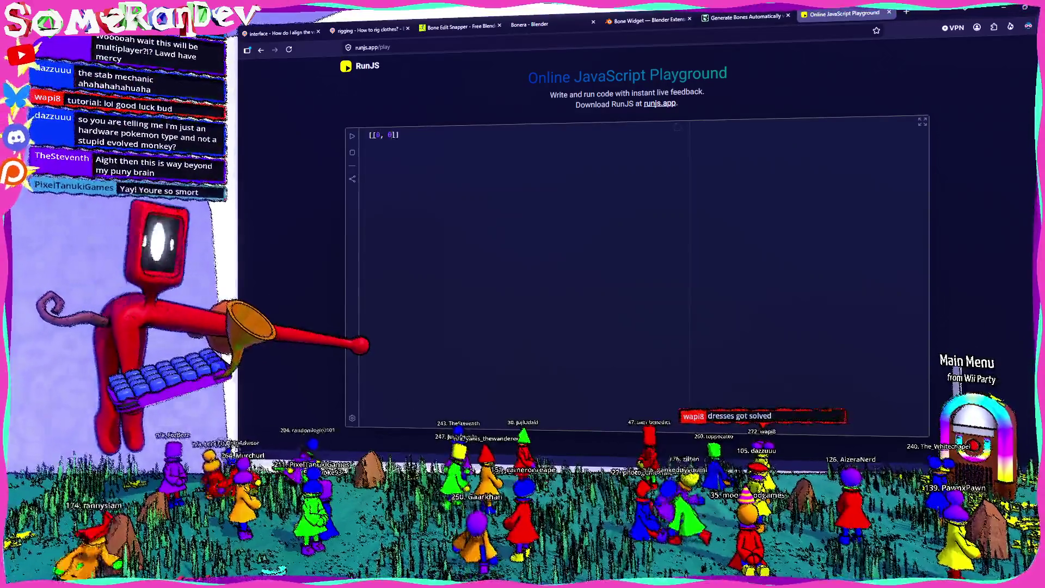
type(", [0, 0, 0]")
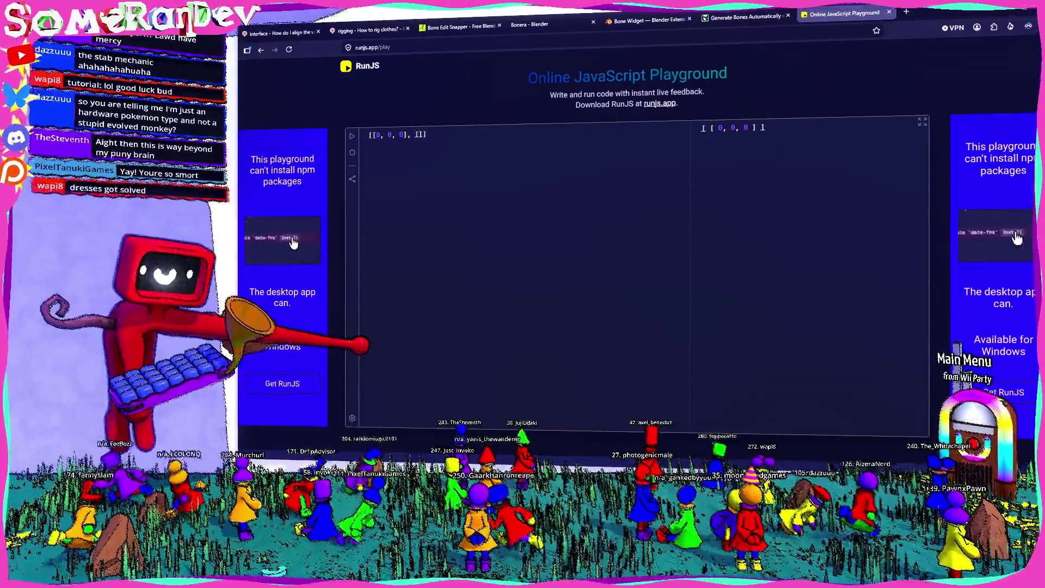
type(", []")
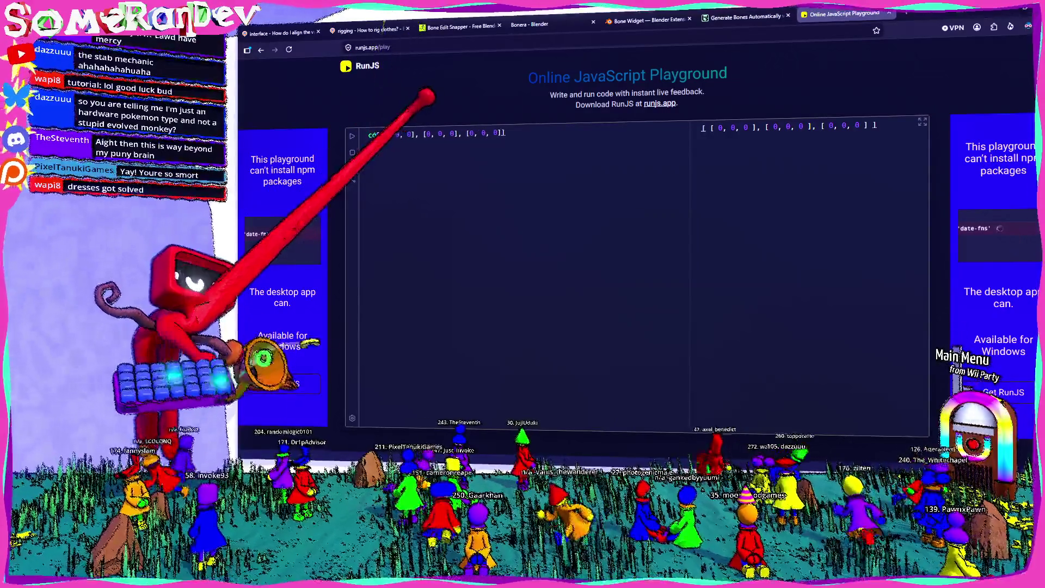
type("nst poiont")
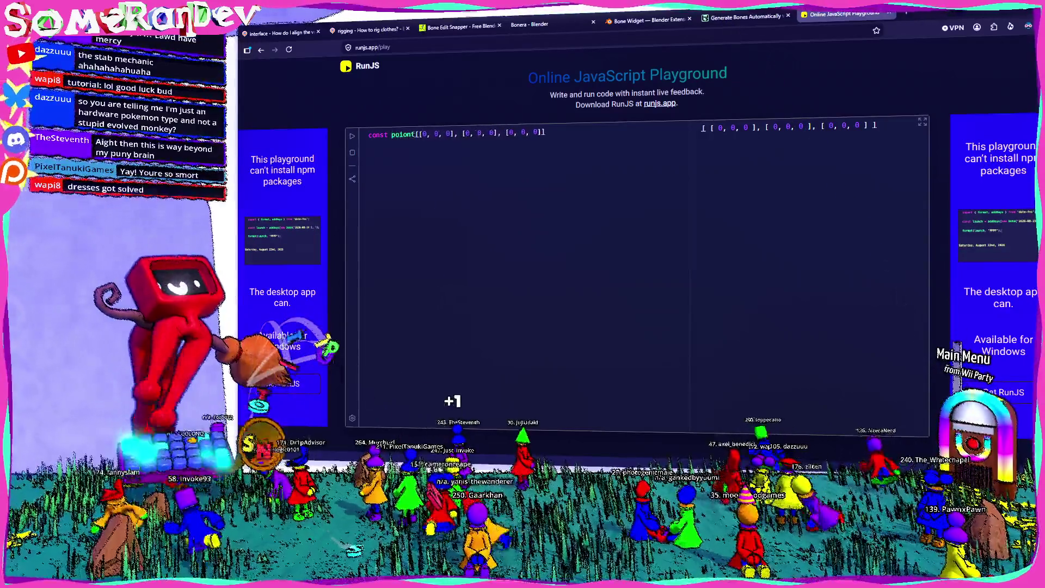
key("BackSpace")
key("BackSpace")
key("BackSpace")
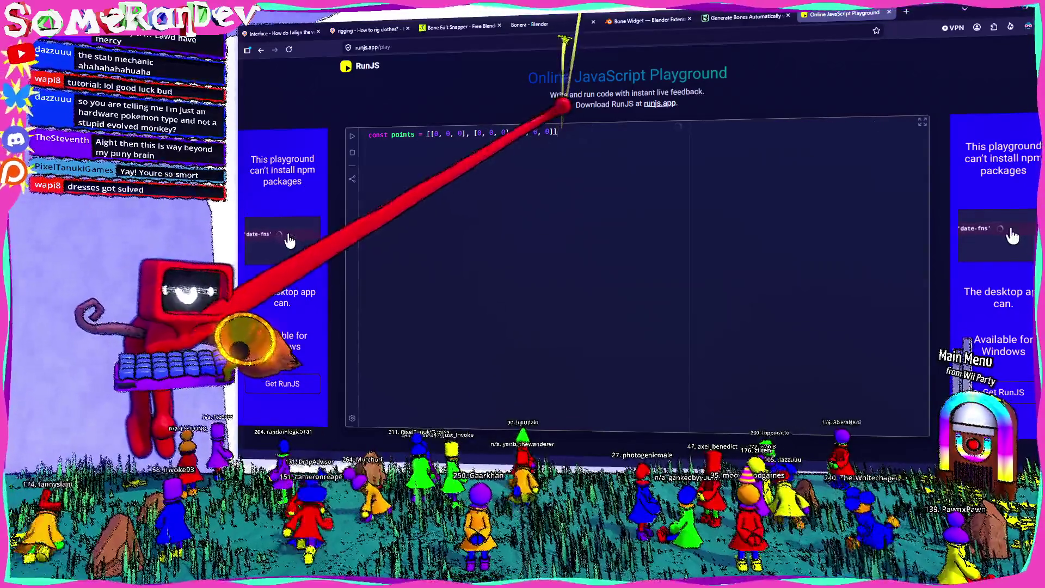
type(";")
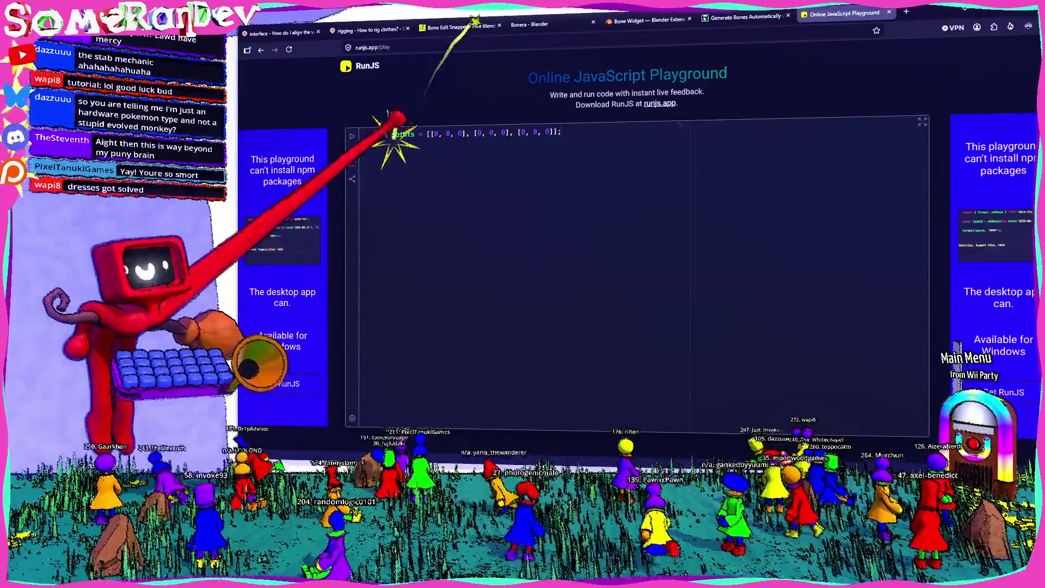
Select and delete the whole const points line in the RunJS editor
key("ctrl+a")
key("BackSpace")
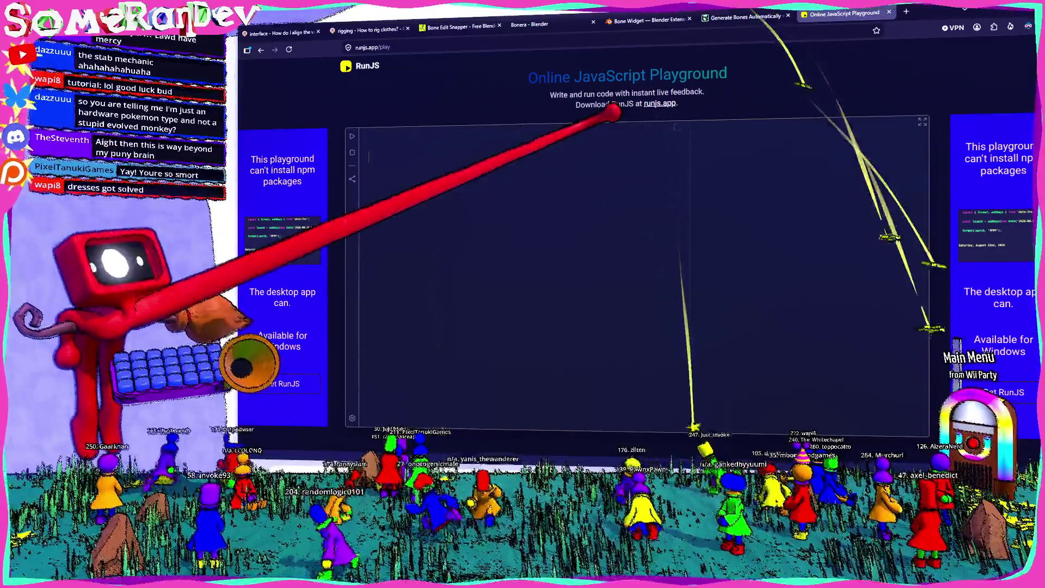
Undo to restore the points array line, toggle the Dark Reader popup, and place the cursor below it
key("ctrl+z")
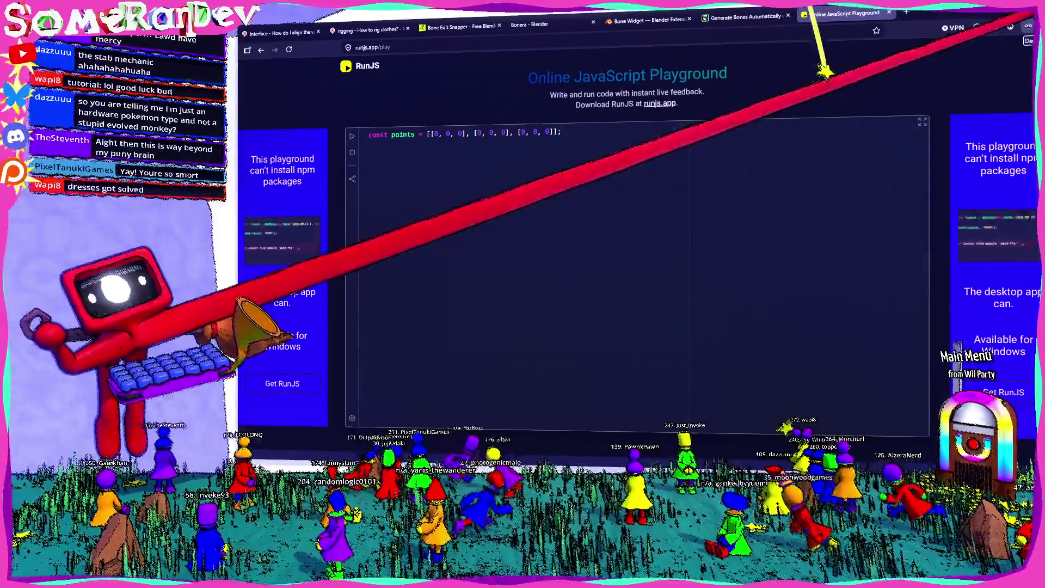
left_click(1010, 27)
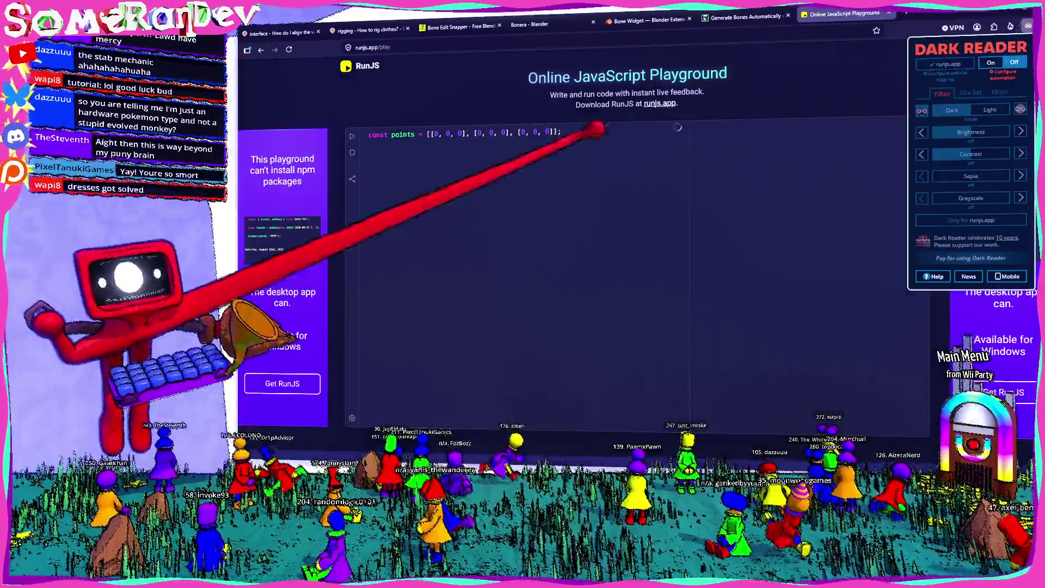
left_click(593, 109)
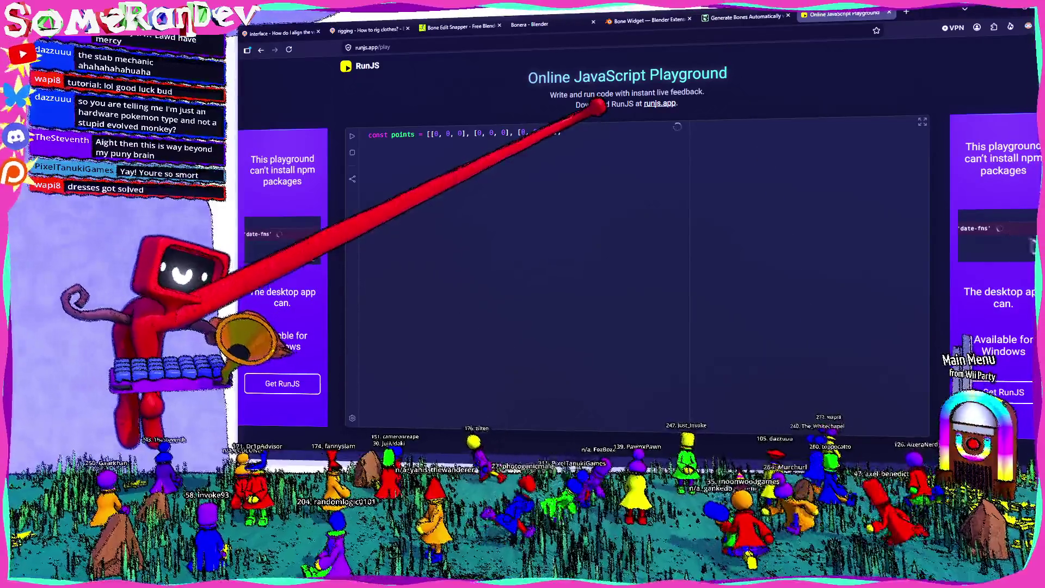
left_click(503, 248)
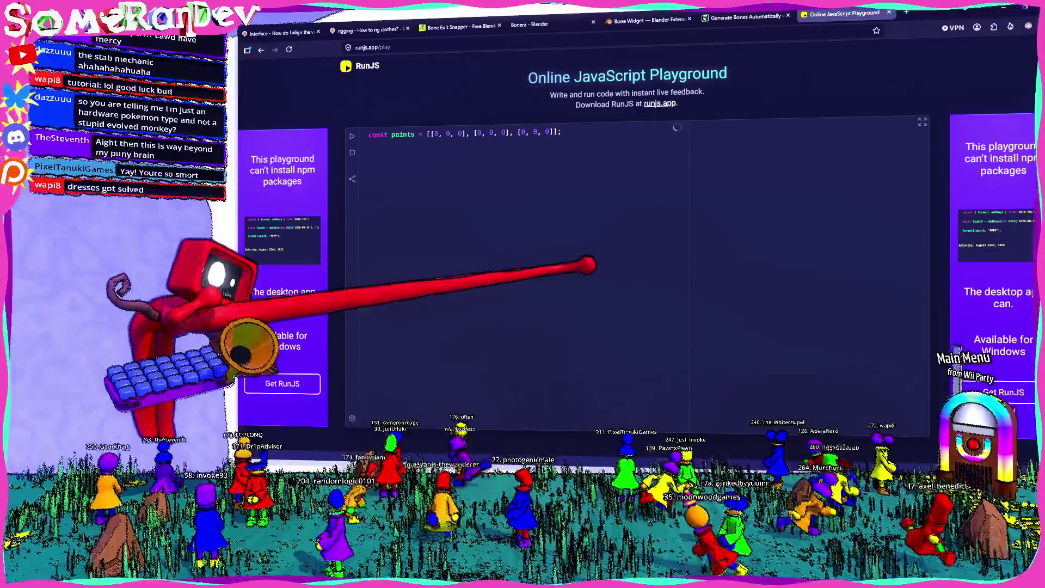
Log points[0], points[1] and three lerp(points[1], points[2], 0.333) calls, then view the skirt bones in Blender
type("console.log(p")
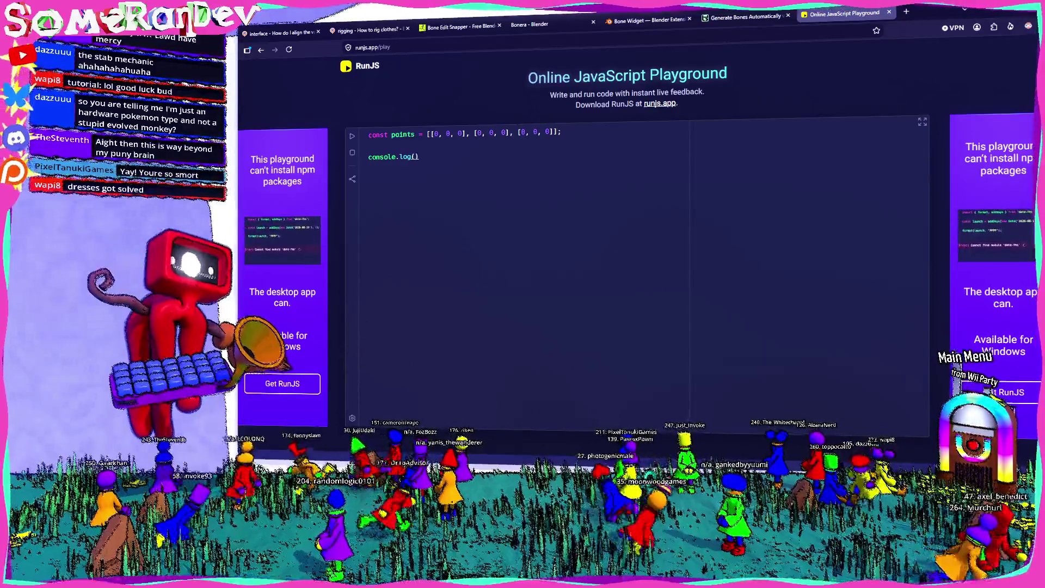
type("oints[0]);")
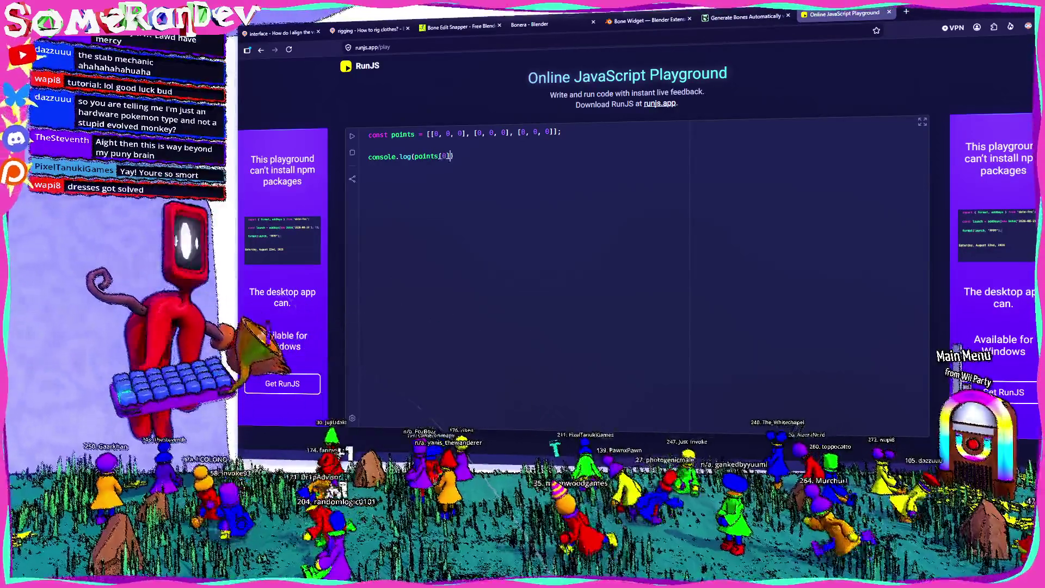
key("Return")
type("console.log(po")
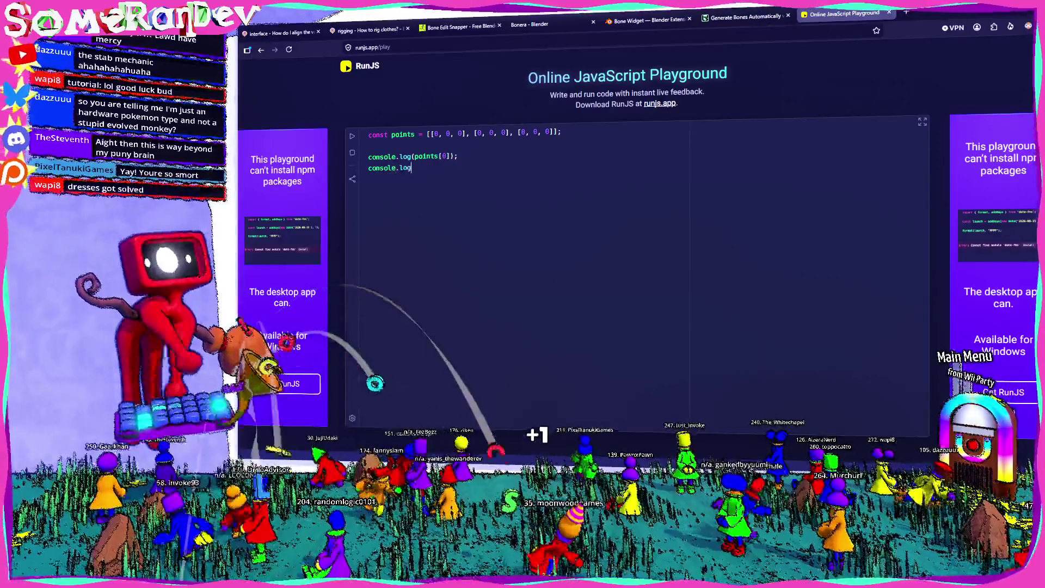
type("ints[1]")
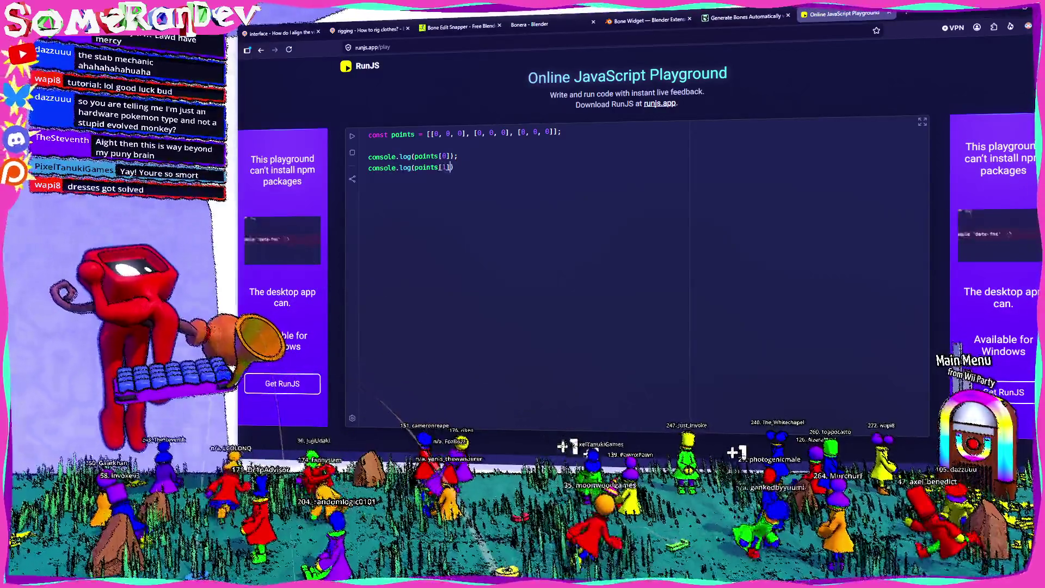
type("]);")
type("nsole.log(lerp")
type("(points[1], ")
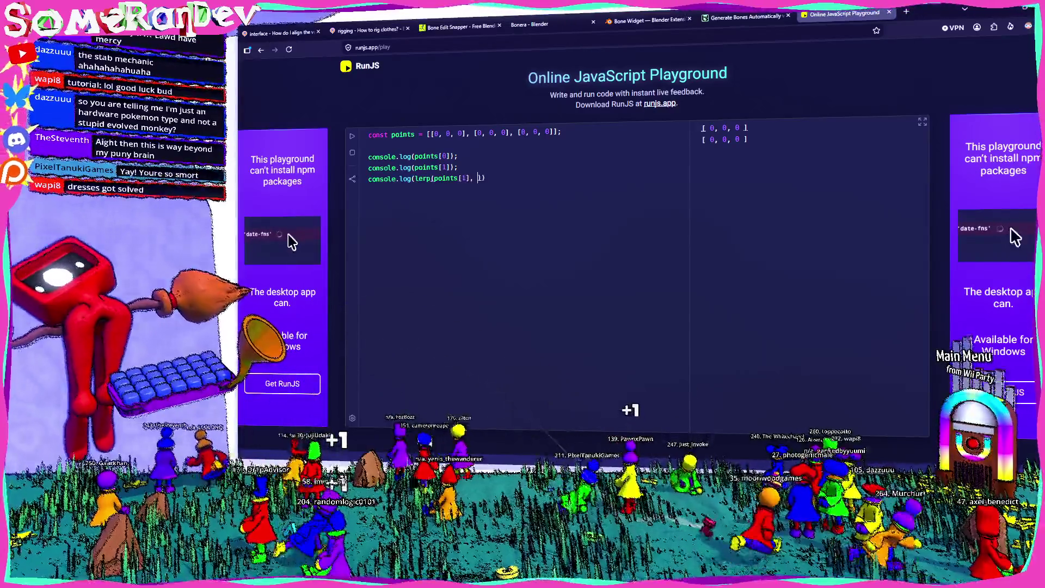
type("ints[2]")
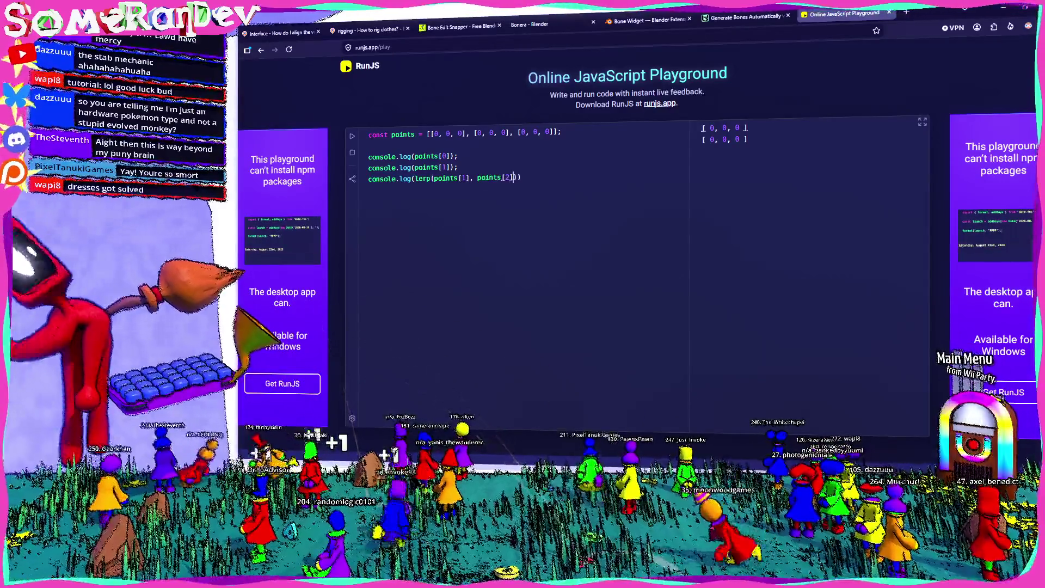
type("0.3")
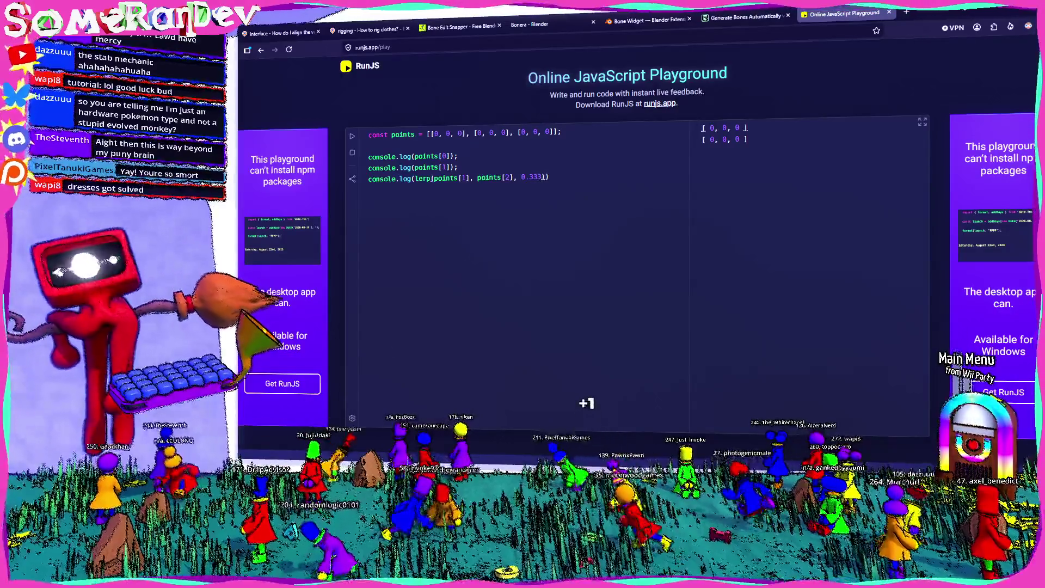
type("33")
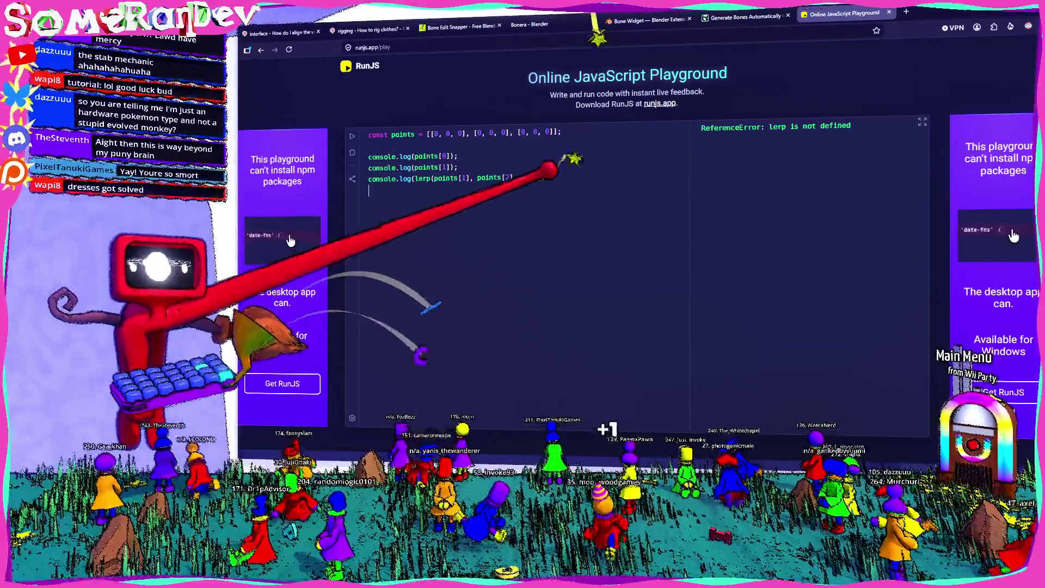
key("shift+alt+Down")
key("shift+alt+Down")
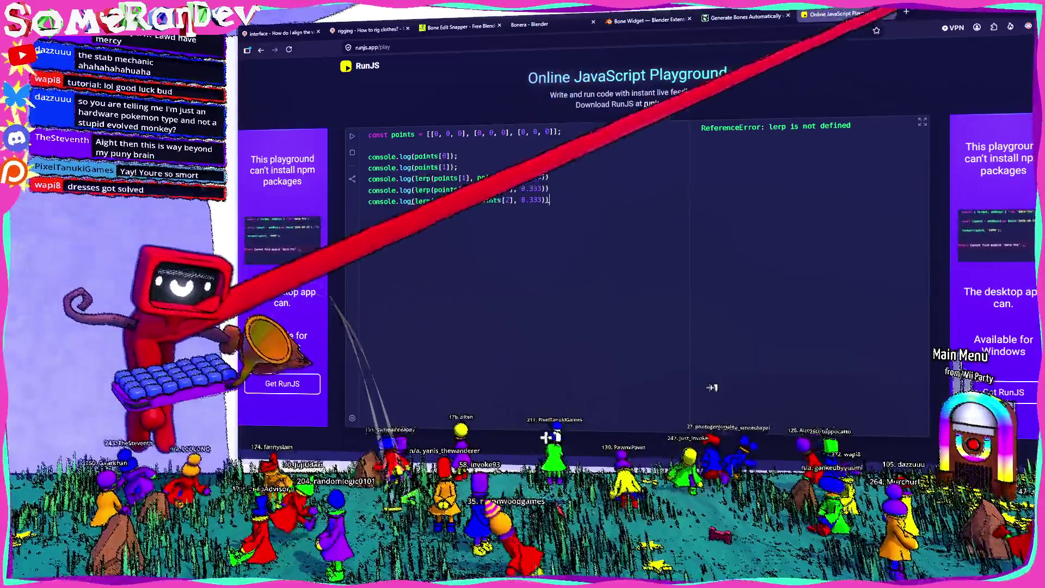
key("alt+Tab")
middle_click_drag(306, 307, 340, 288)
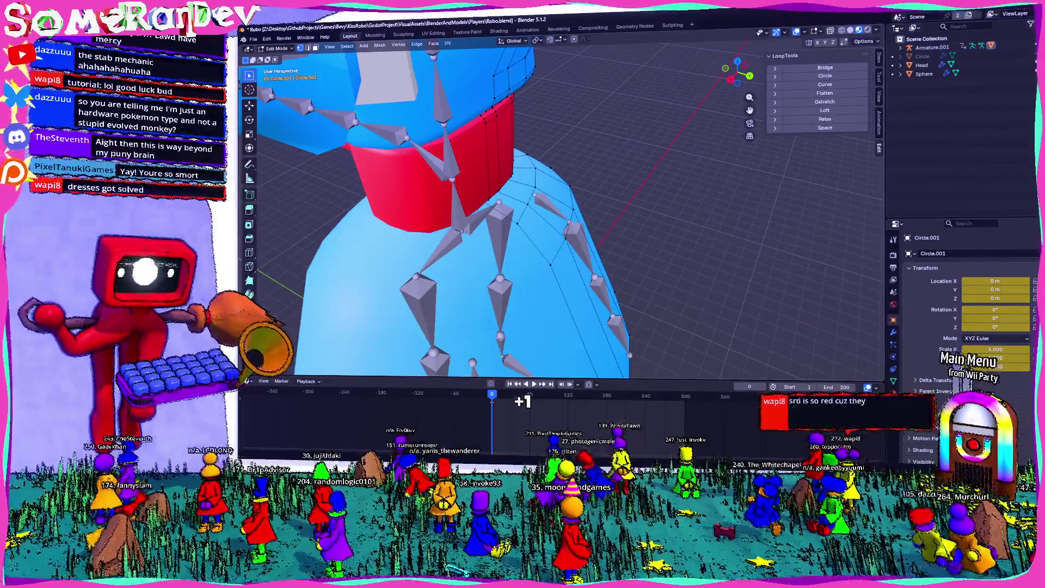
Return from Blender to the RunJS code
key("alt+Tab")
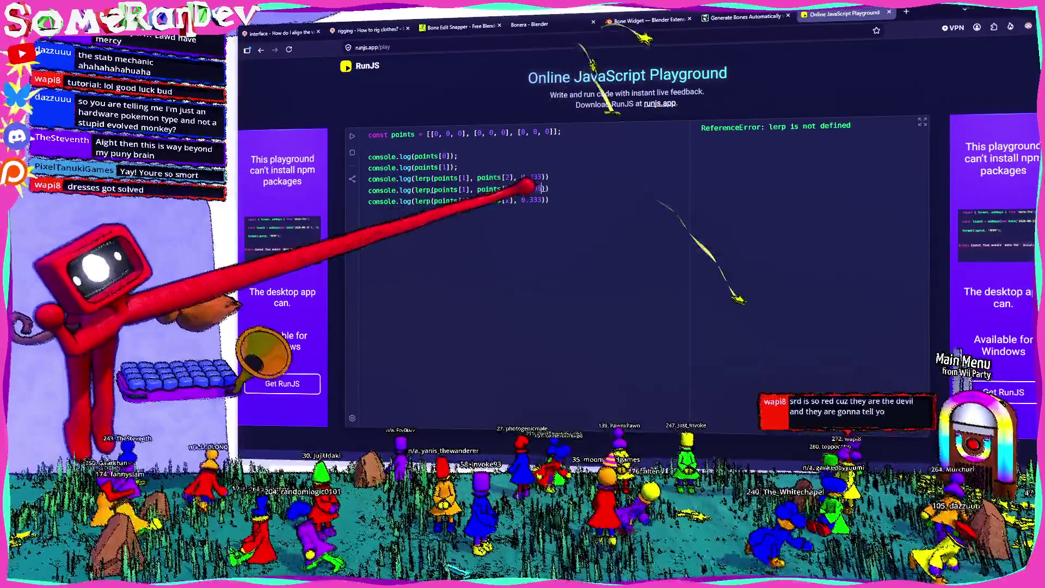
Change the last log to use points[2] and start a lerp(a, b, r) function returning [a[0], ...]
left_click(539, 199)
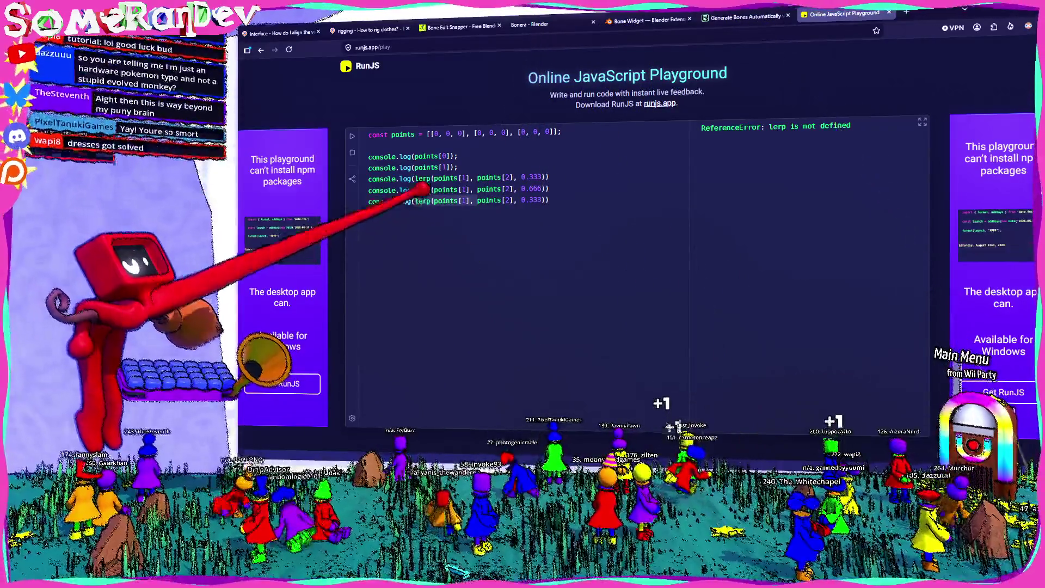
key("BackSpace")
key("BackSpace")
key("BackSpace")
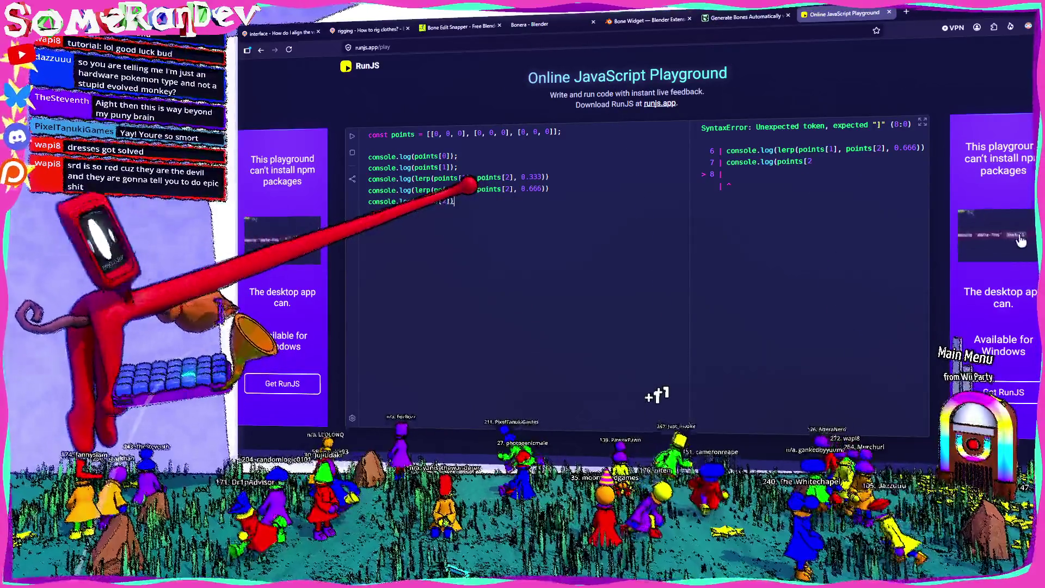
type("]);")
left_click(368, 145)
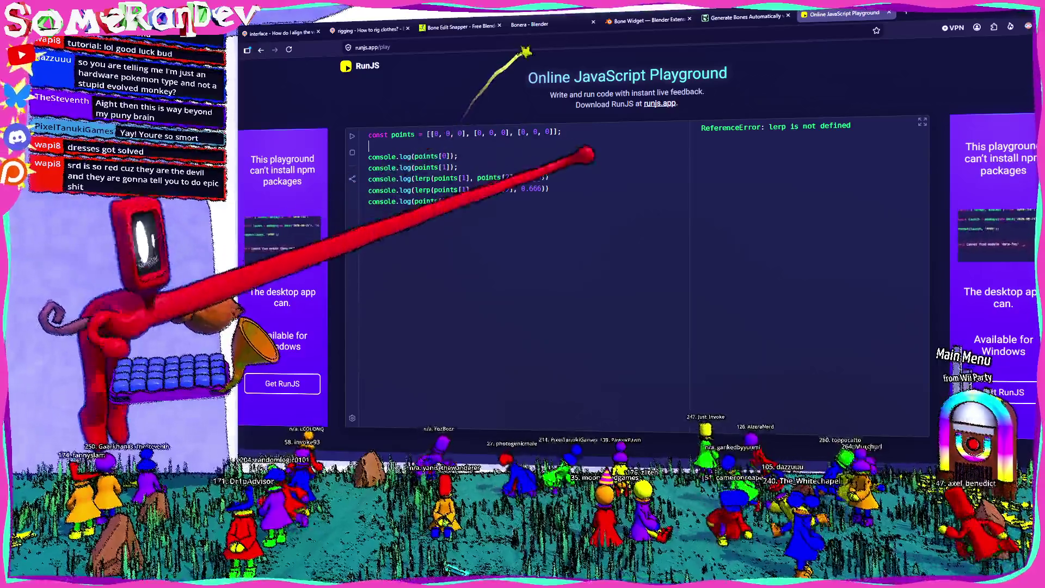
key("Return")
key("Return")
type("functio")
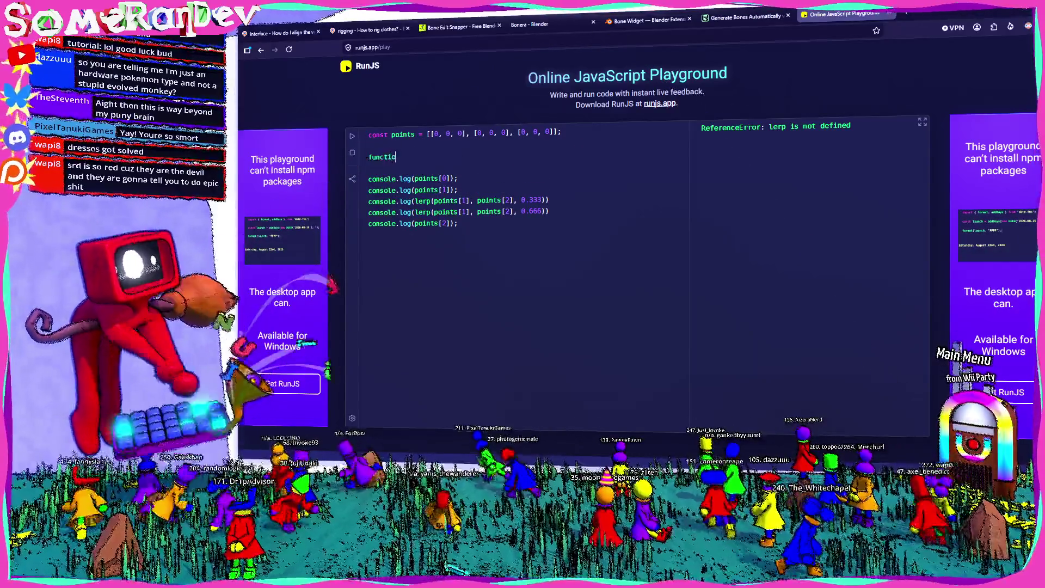
type("n lerp(a, b) {")
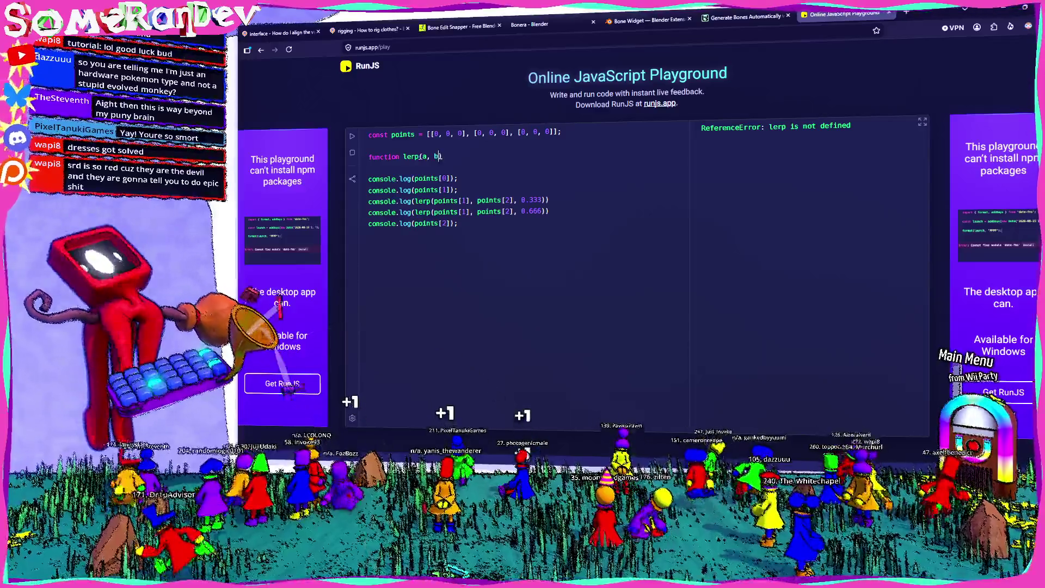
key("Return")
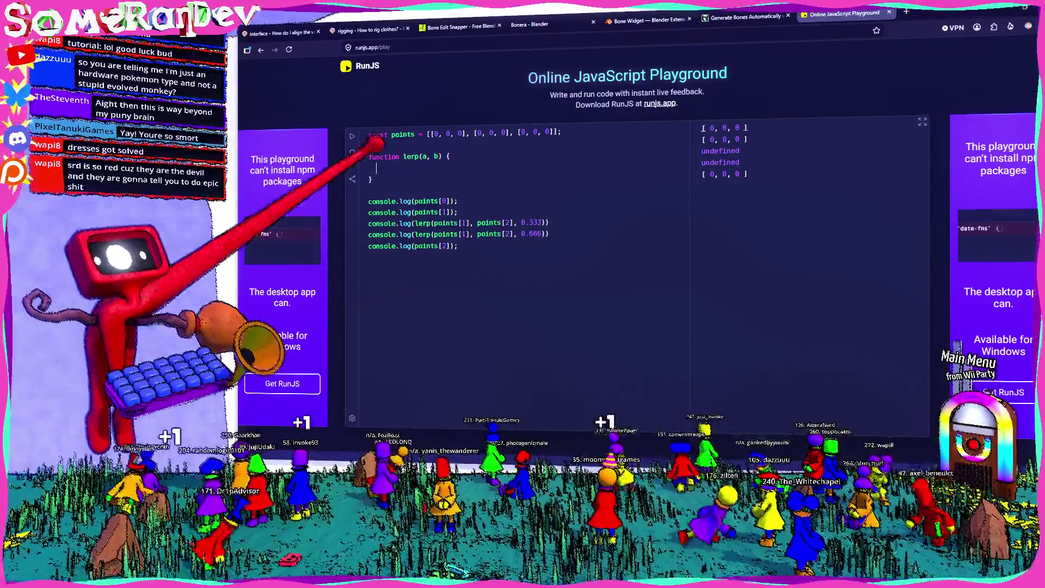
left_click(437, 156)
type("r")
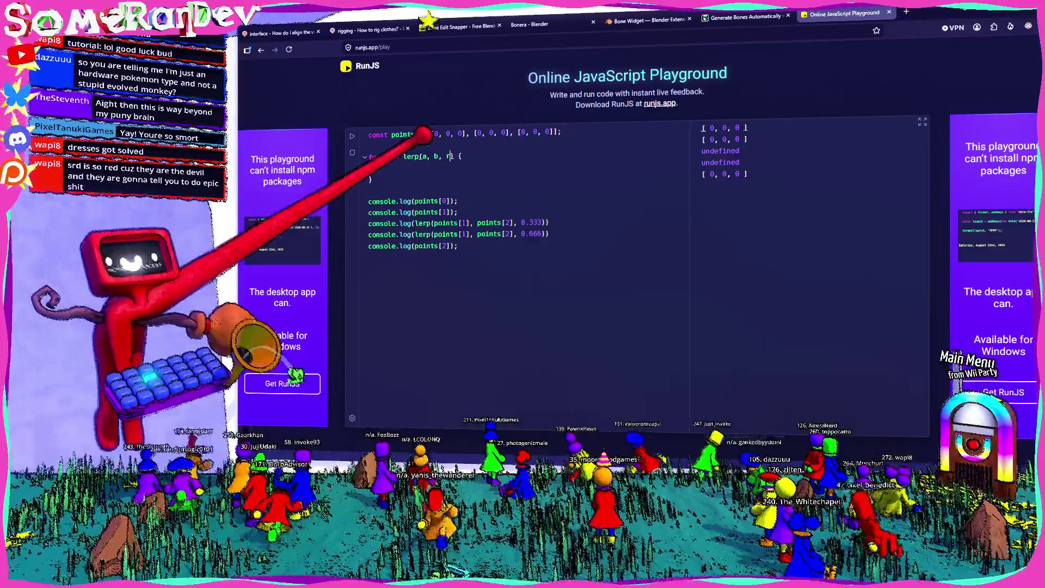
key("Down")
type("return ")
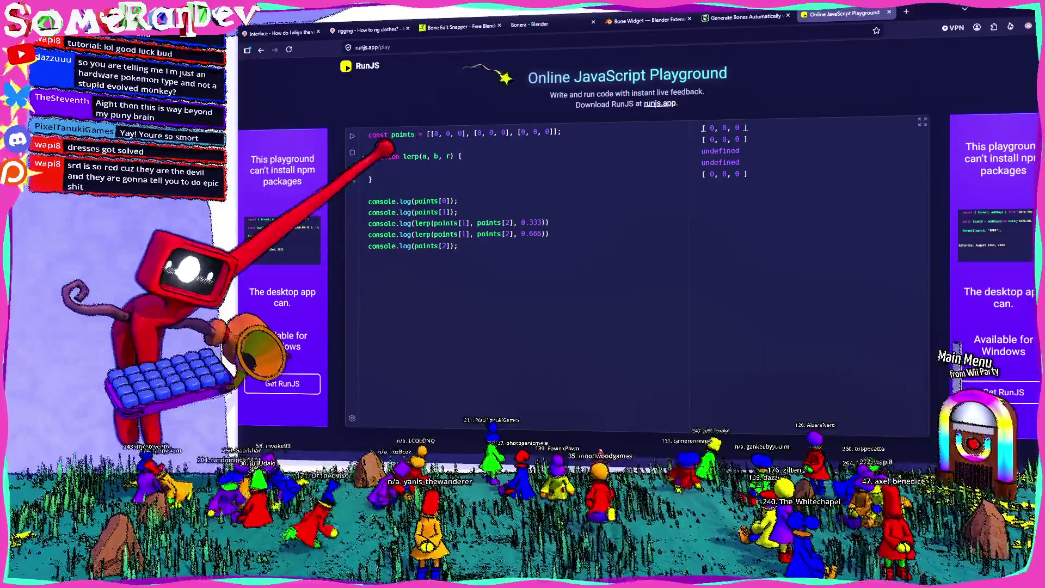
type("[a[0")
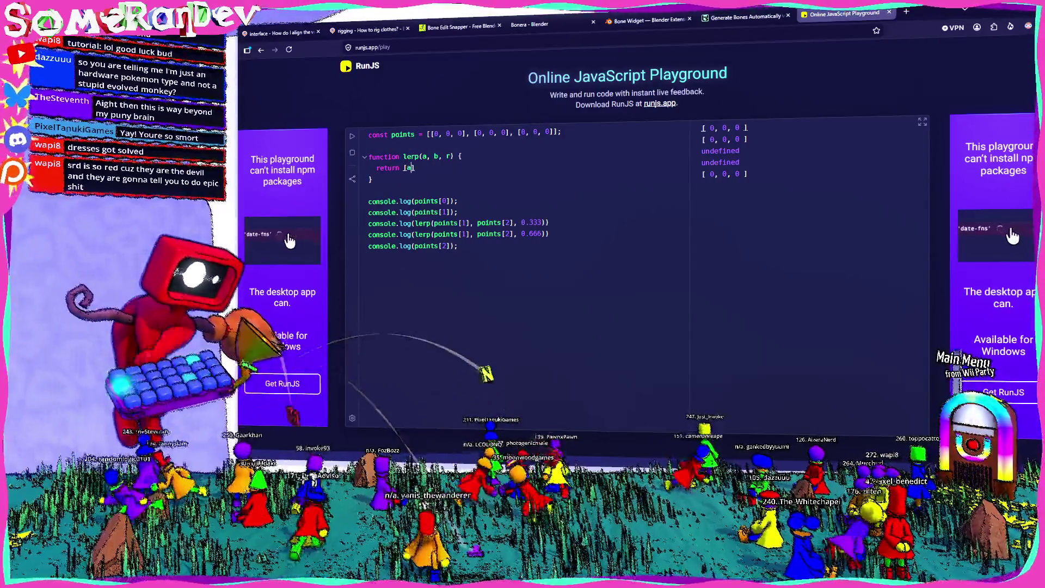
type("],")
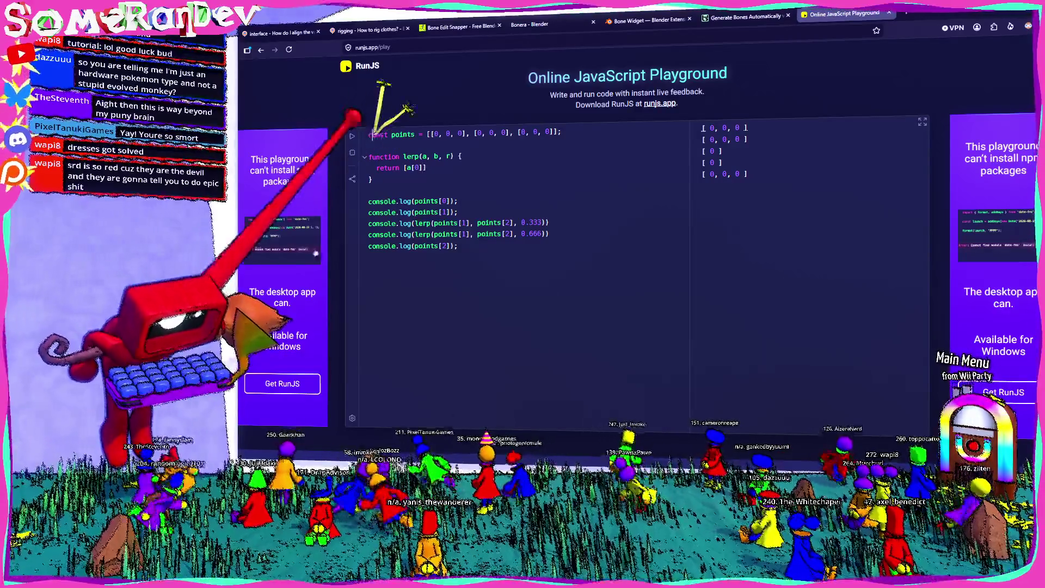
Add a _lerp(a, b, r) helper returning a + (b - a) * r, with lerp returning three _lerp calls
key("Return")
key("Return")
type("function lerp(a, b, r) ")
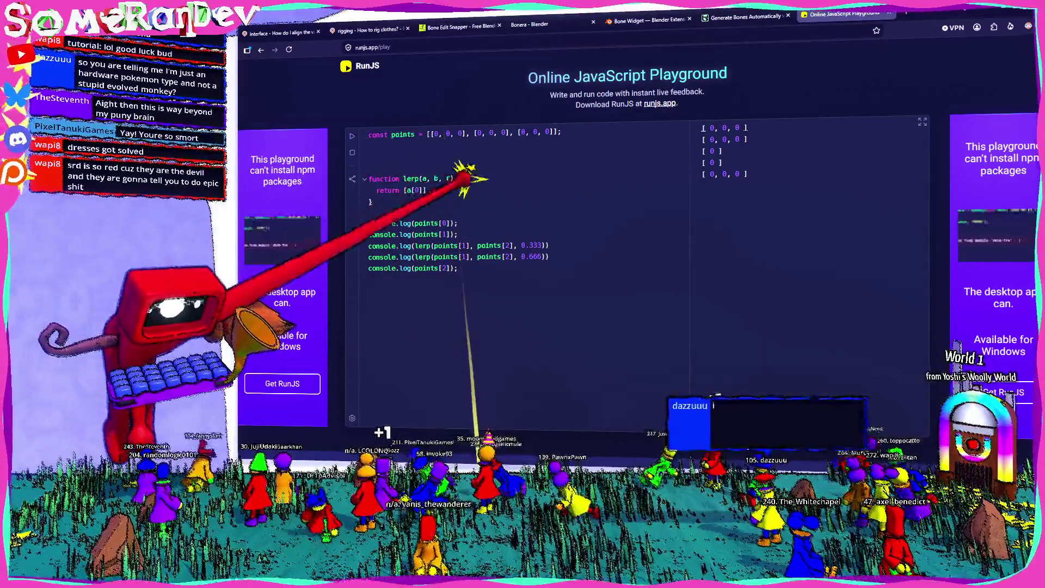
type("{")
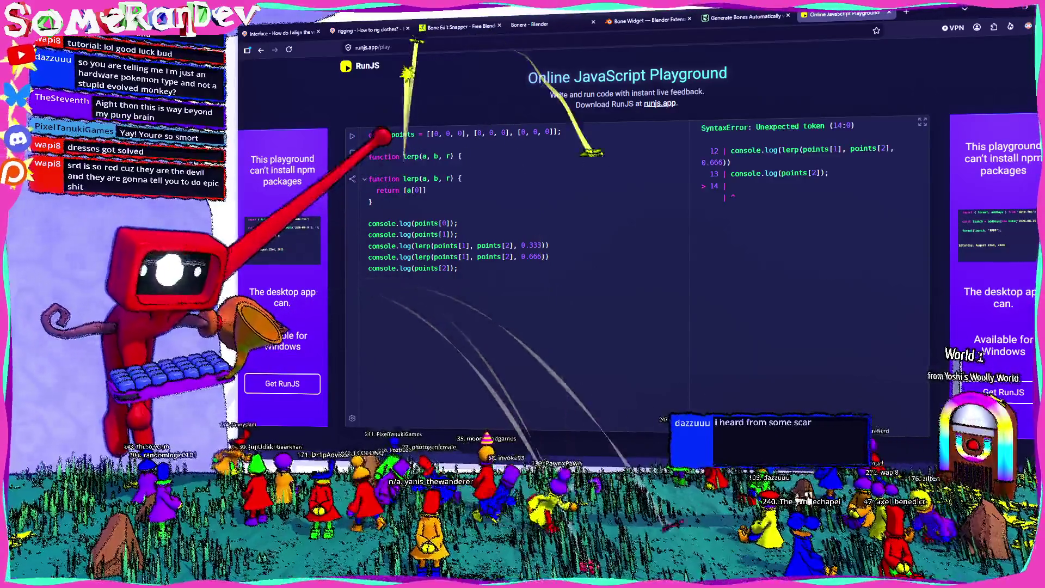
type("_")
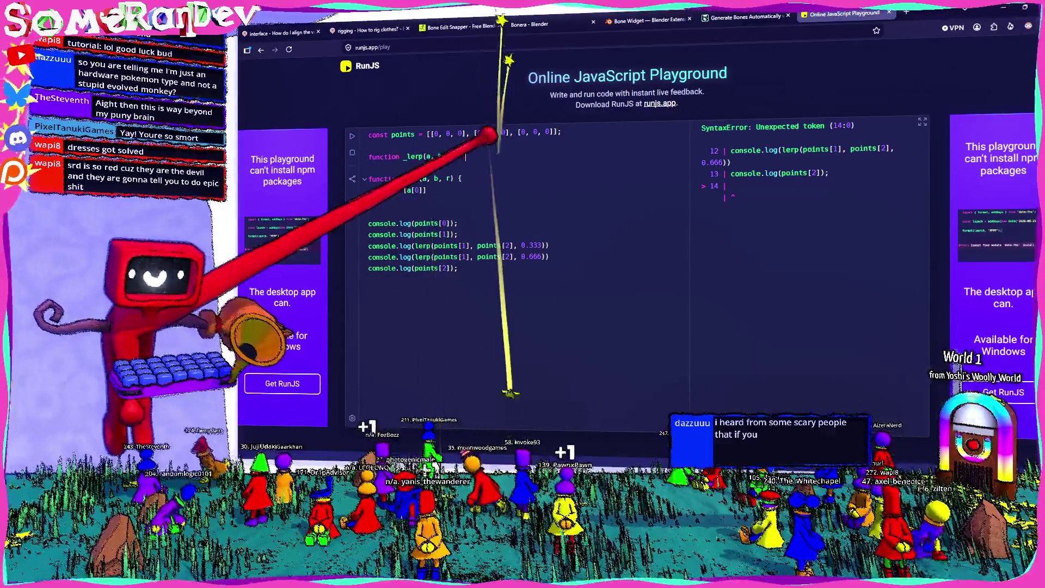
key("Return")
key("Return")
type("}")
key("Up")
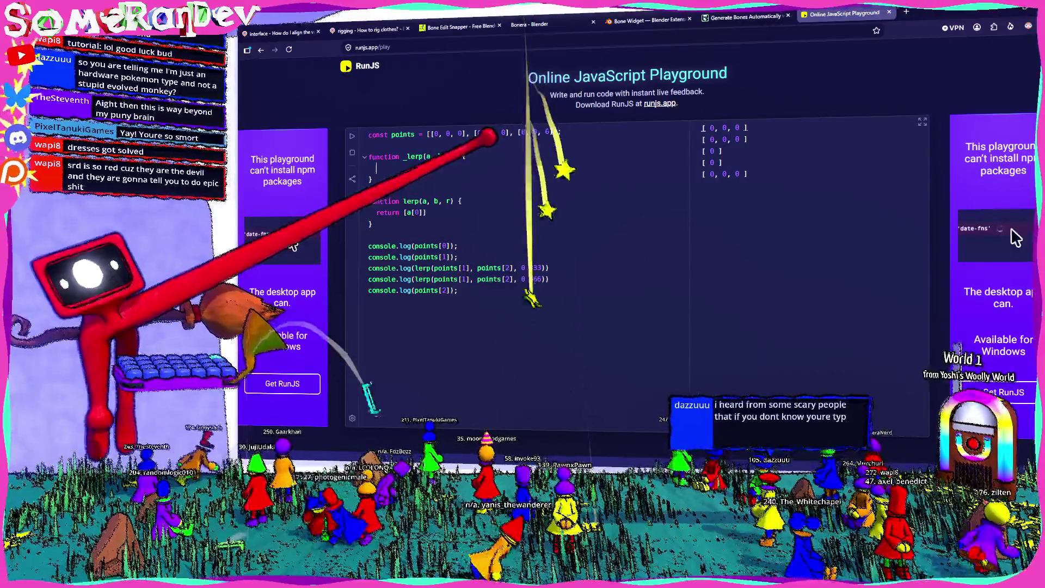
type("return ")
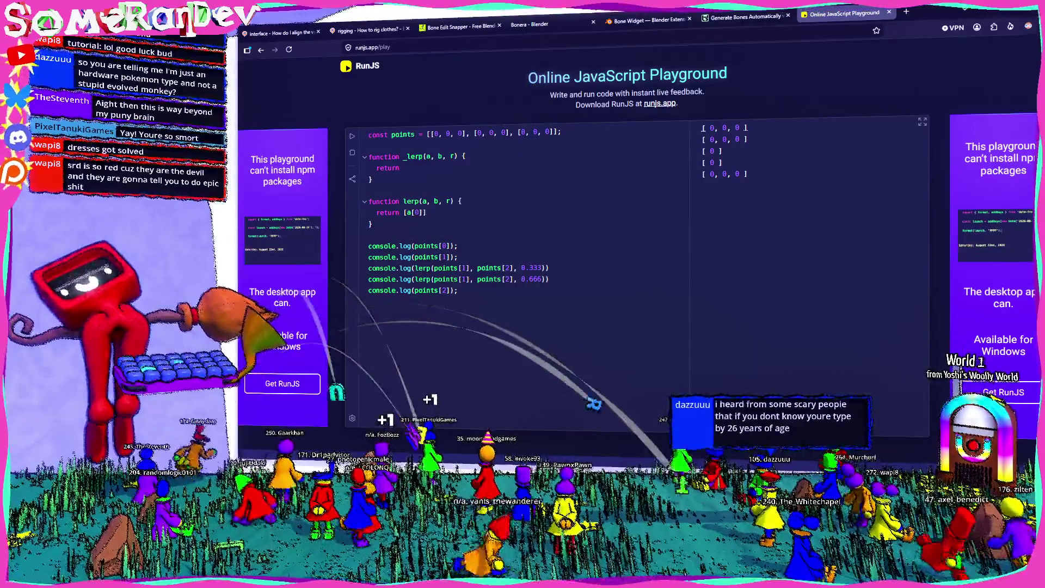
type("a + ")
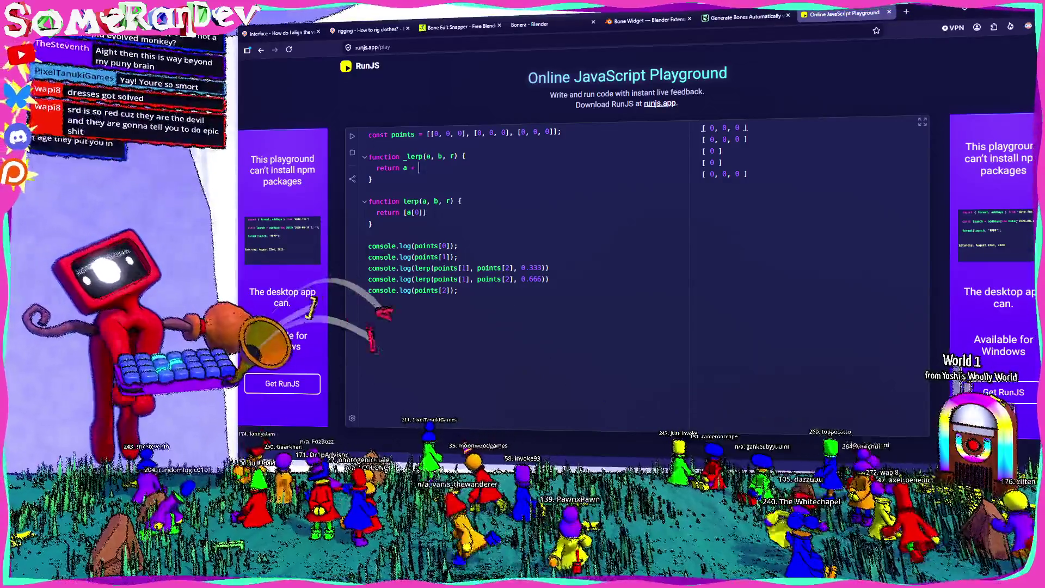
type("(b - ) * r")
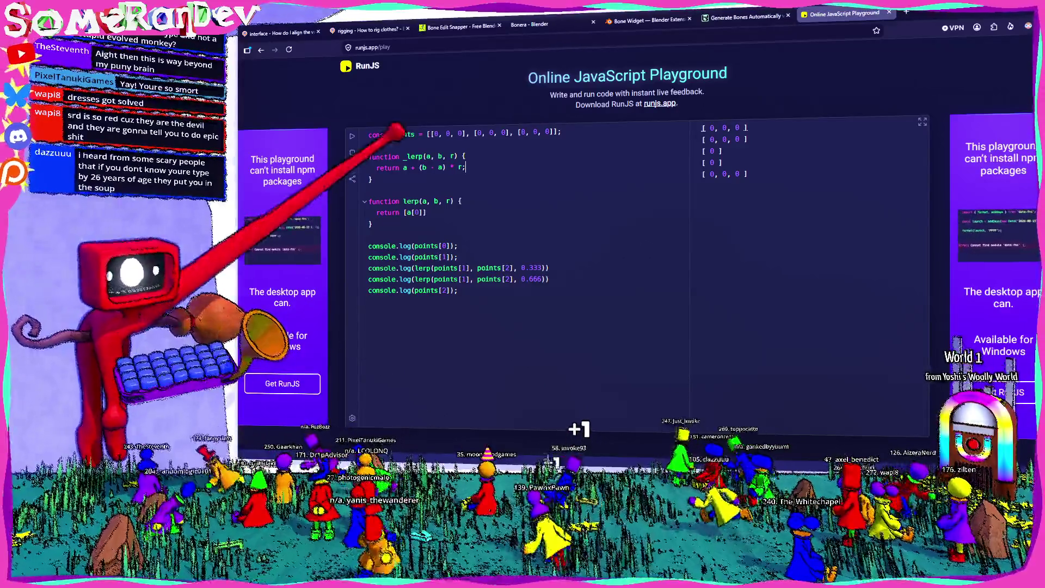
type("_lerp(")
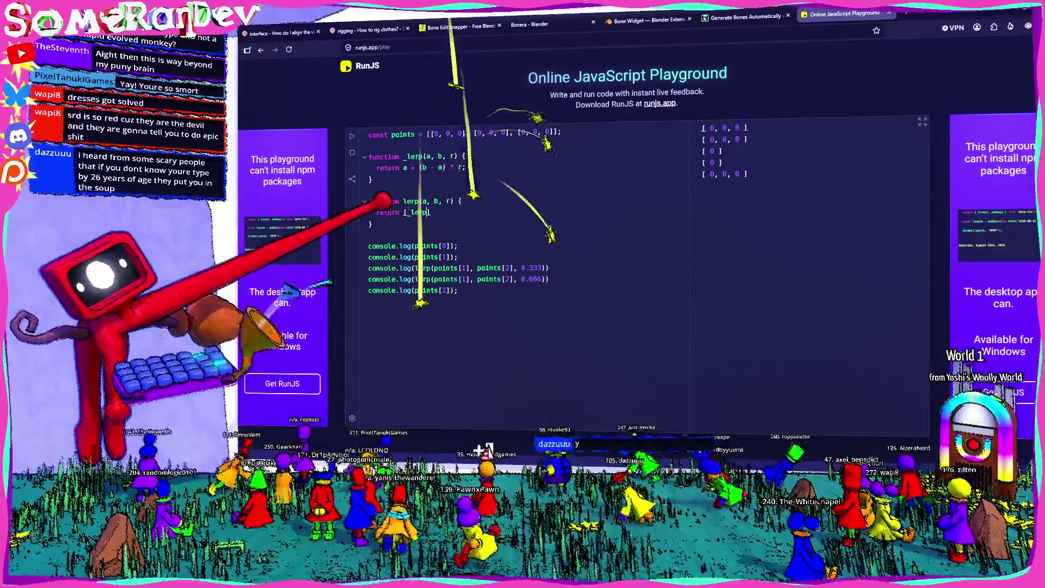
type("0], r")
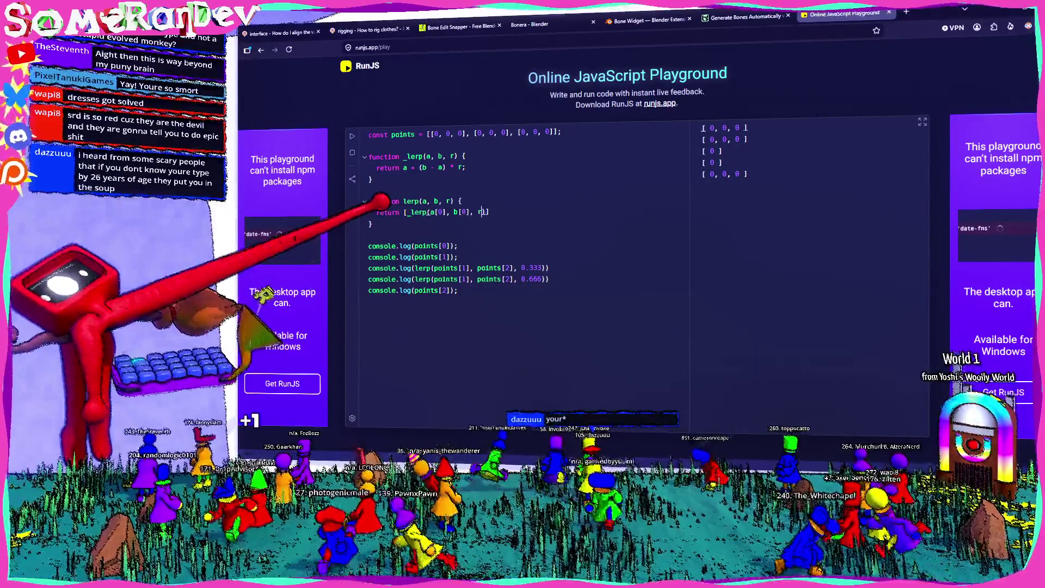
type("], r")
type(", _lerp(a[0], b[0], r")
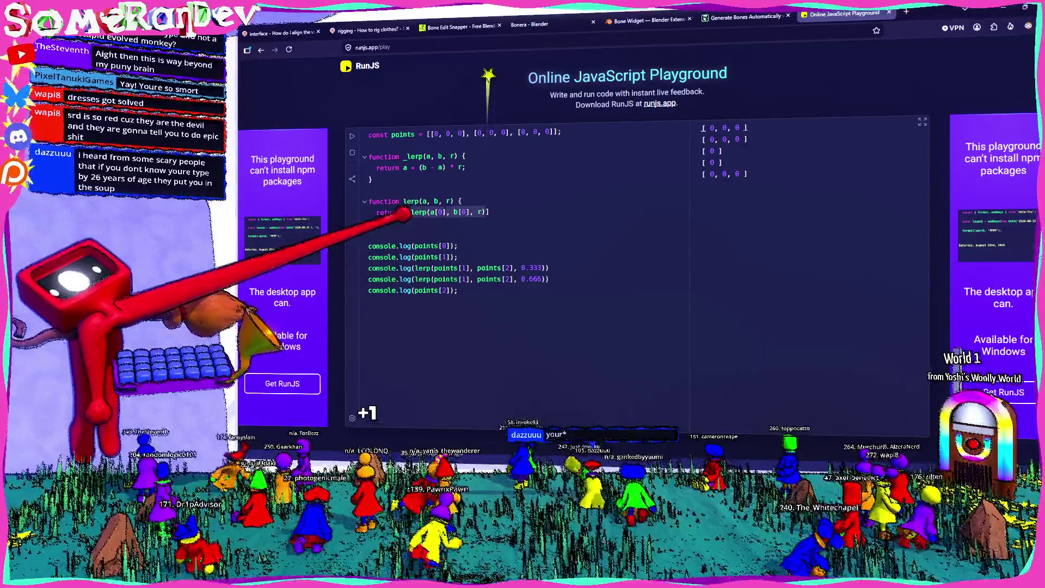
type(", _lerp(a[0], b[1], r)")
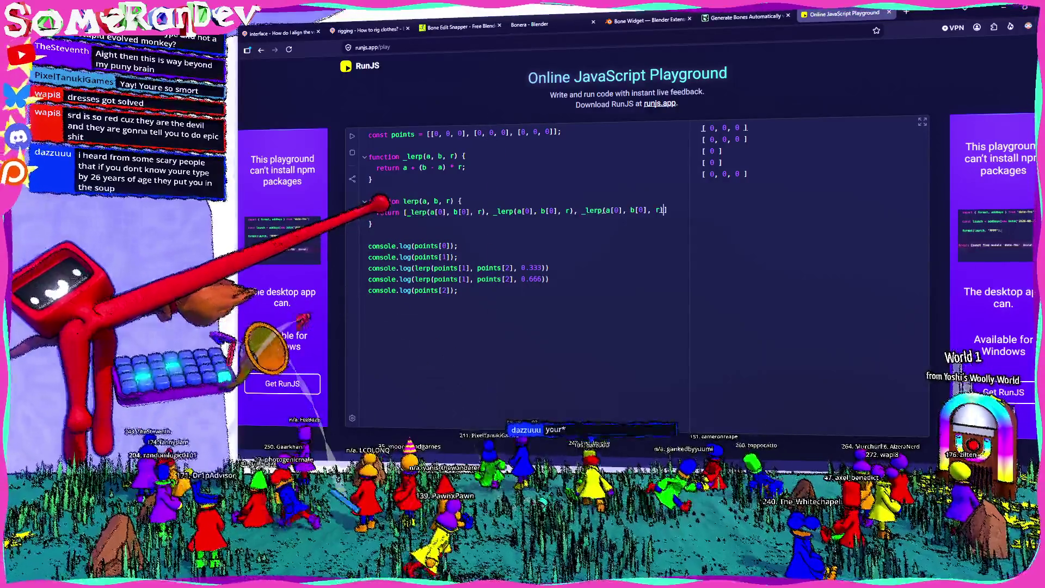
Correct the second and third _lerp calls to use coordinate indices 1 and 2
key("BackSpace")
type("2")
key("Left")
key("Left")
key("Left")
key("BackSpace")
type("2")
key("BackSpace")
type("1")
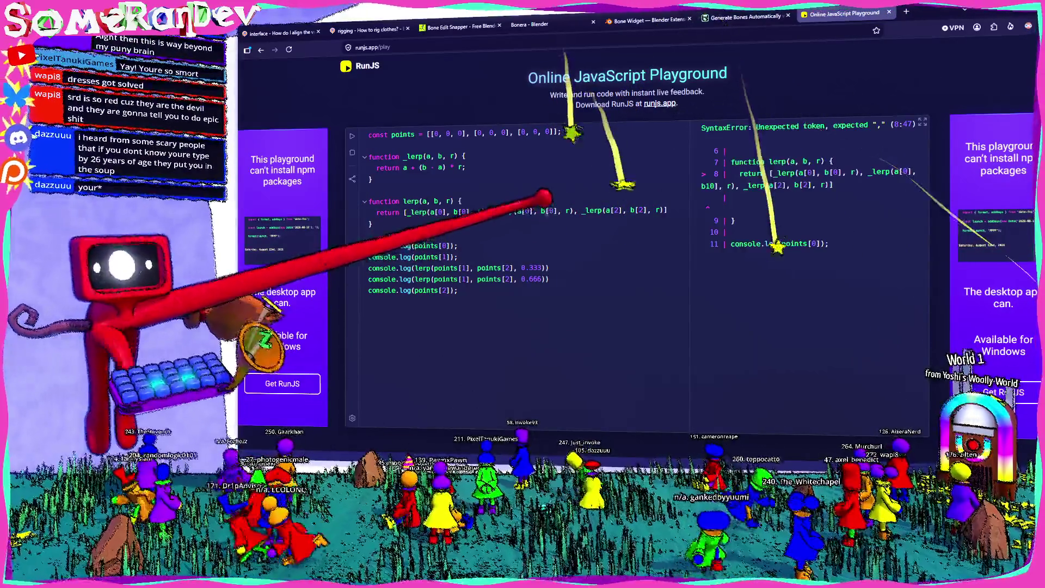
key("Left")
key("Left")
key("Left")
key("BackSpace")
type("1")
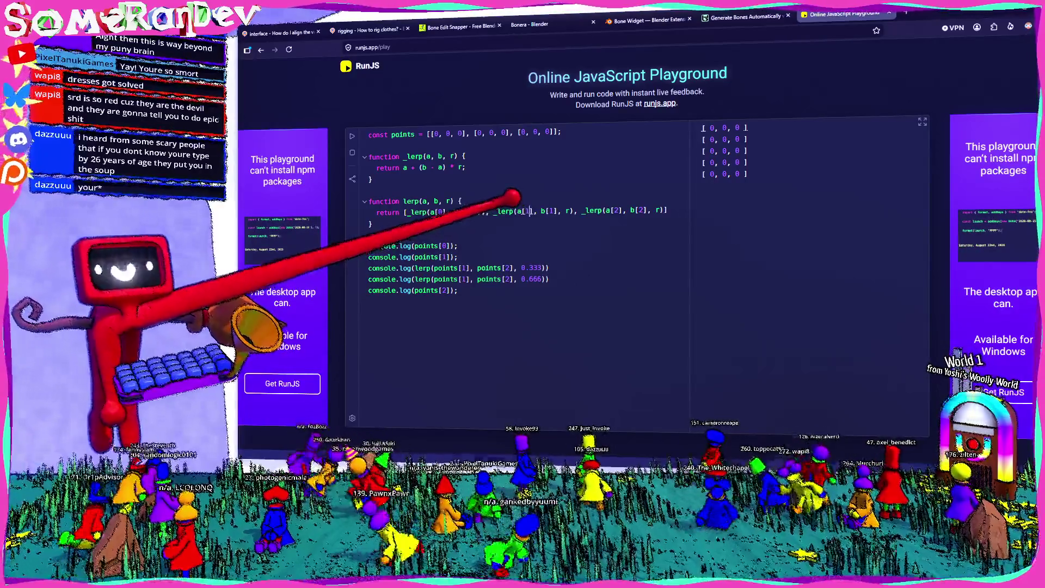
key("alt+Tab")
Show the selected vertex's coordinates in the Item panel, undoing an accidental change, and step through X, Y, Z
mouse_move(643, 217)
middle_mouse_down()
mouse_move(495, 234)
mouse_move(497, 147)
middle_mouse_up()
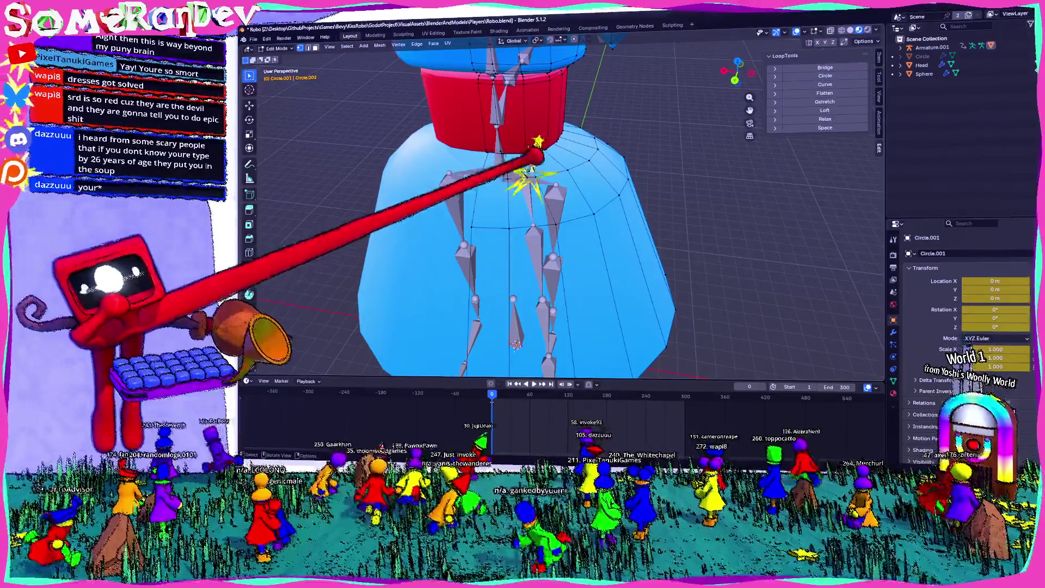
left_click(878, 57)
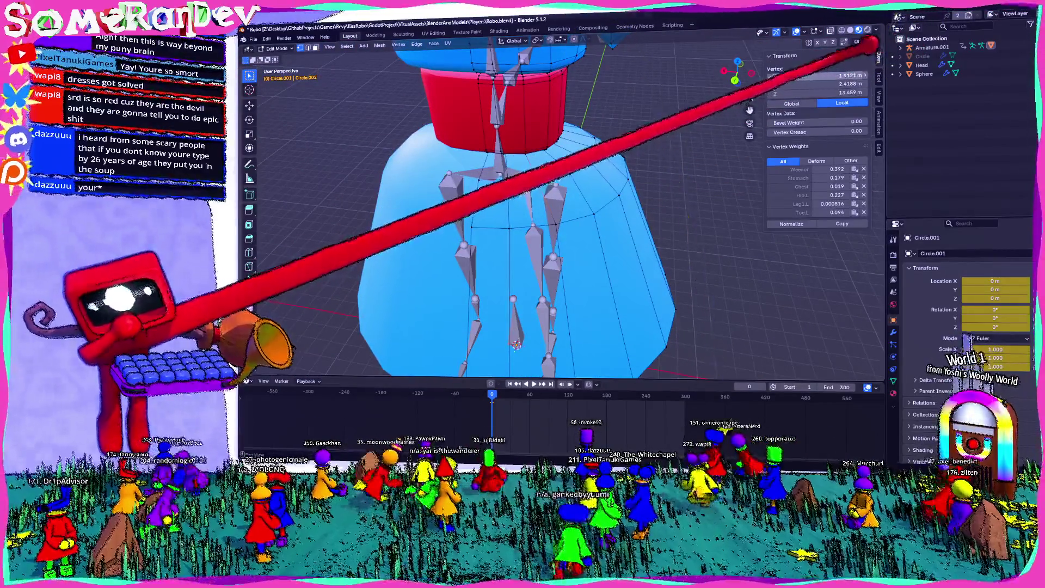
key("Return")
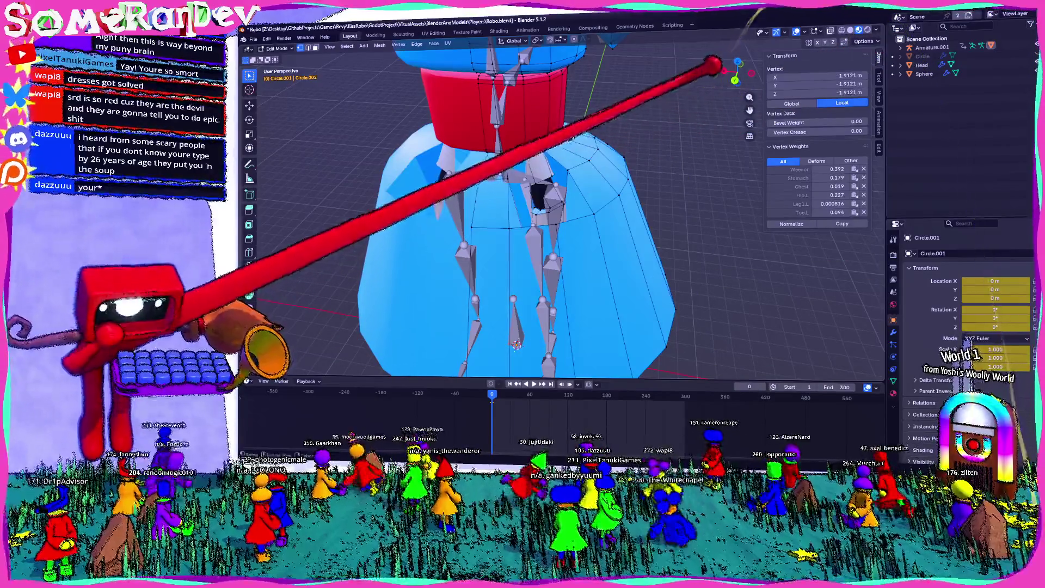
key("ctrl+z")
left_click(806, 77)
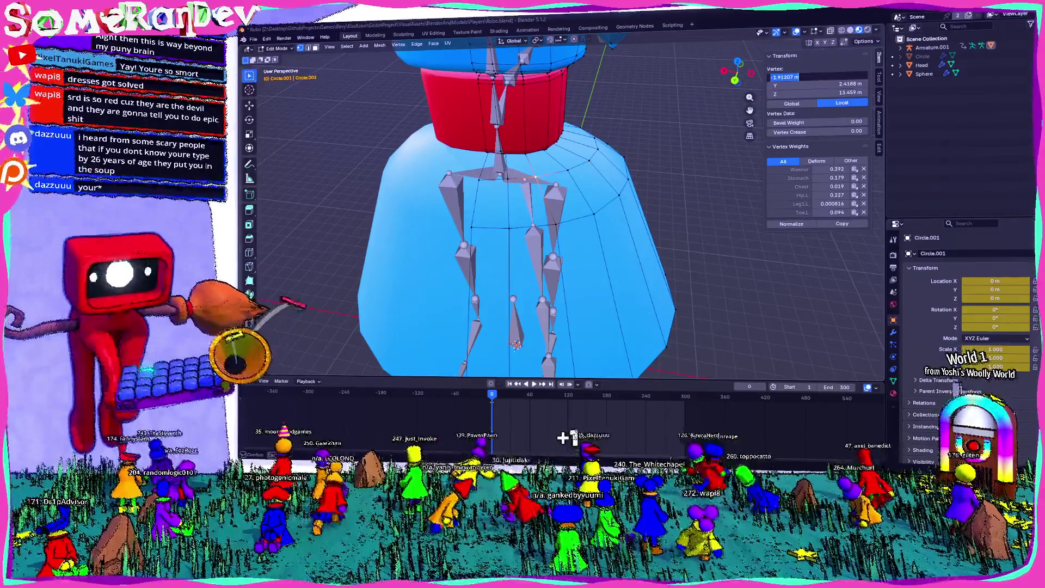
key("Tab")
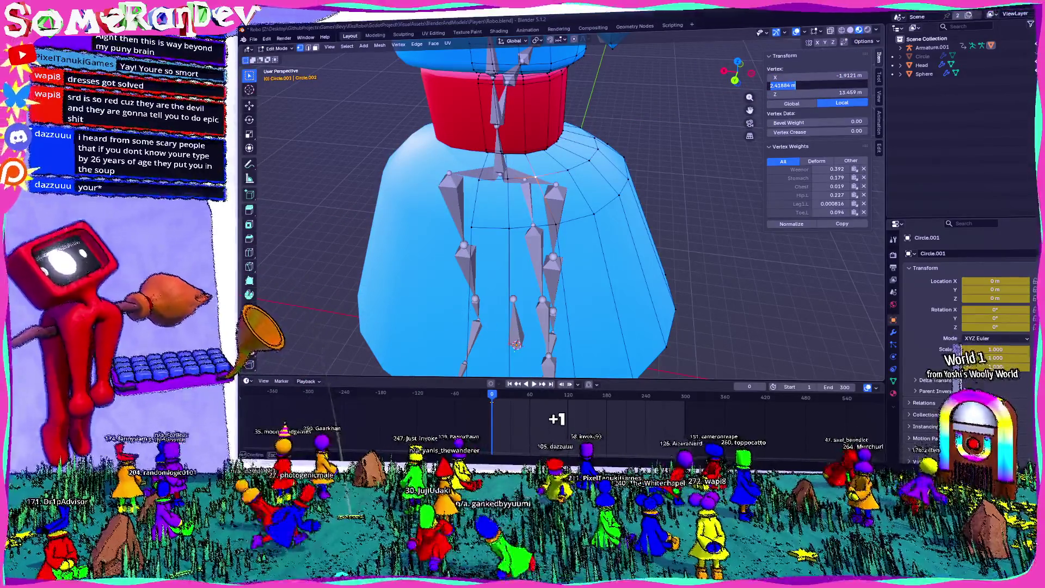
key("Tab")
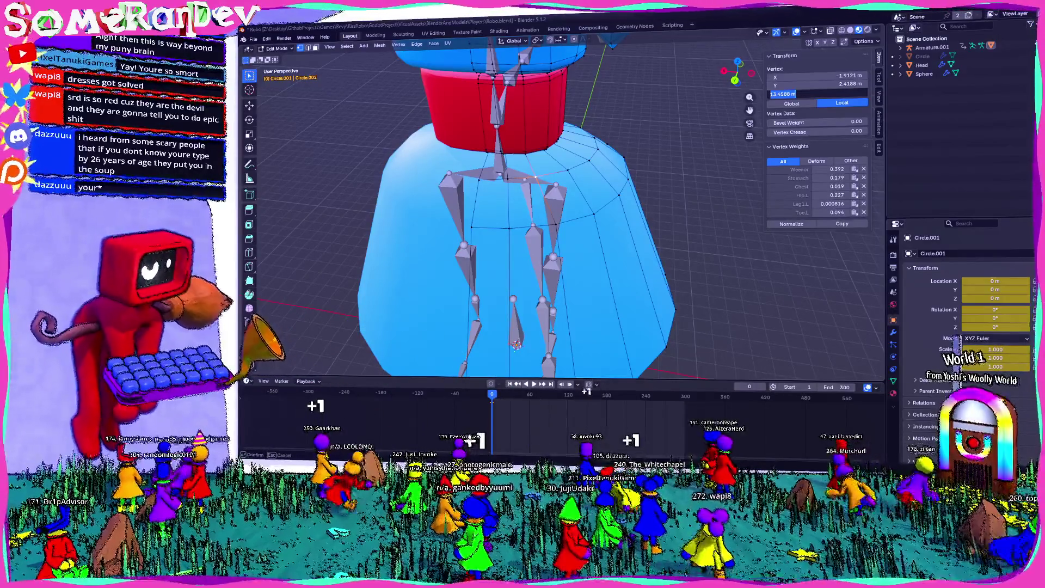
Select another skirt vertex at X -2.8285 m and set its Z to 12.281 m
left_click(555, 223)
left_click(849, 76)
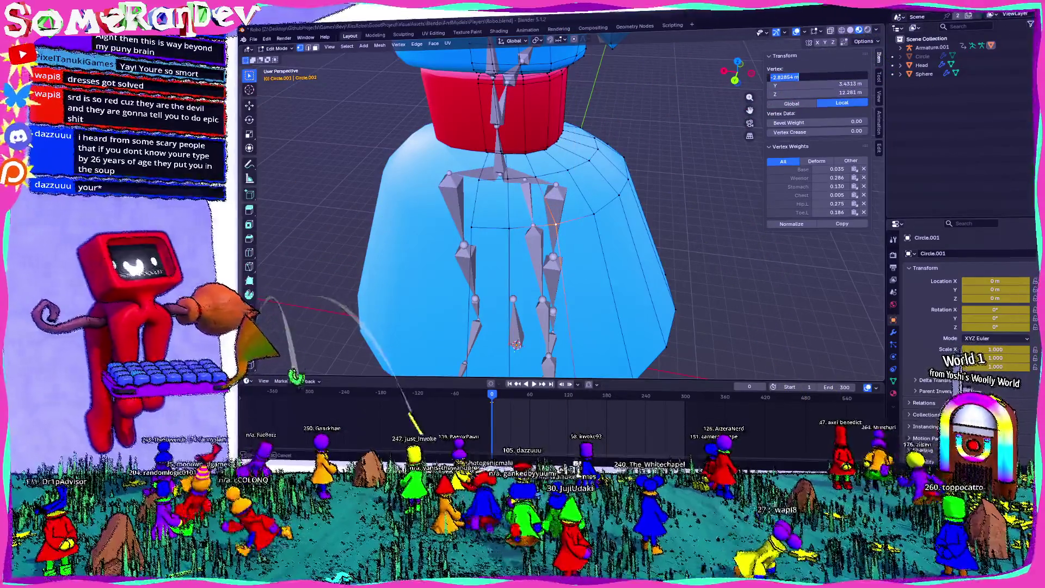
key("Tab")
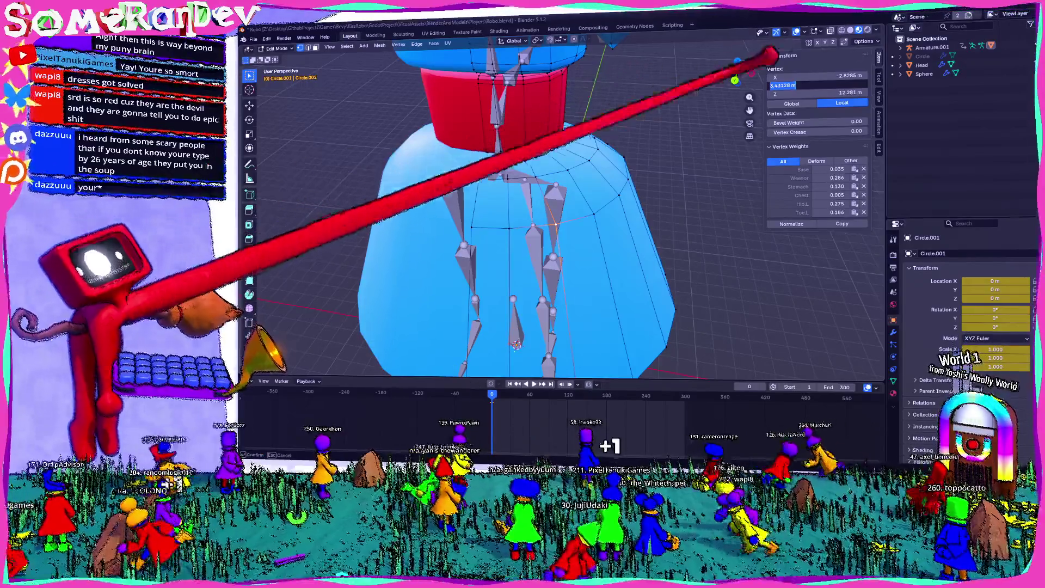
key("Tab")
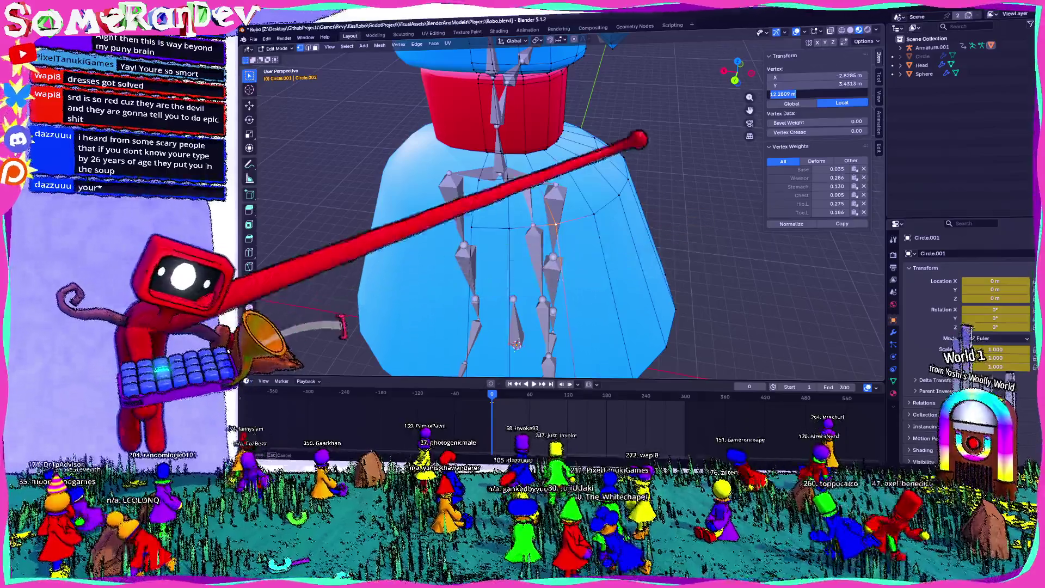
key("Return")
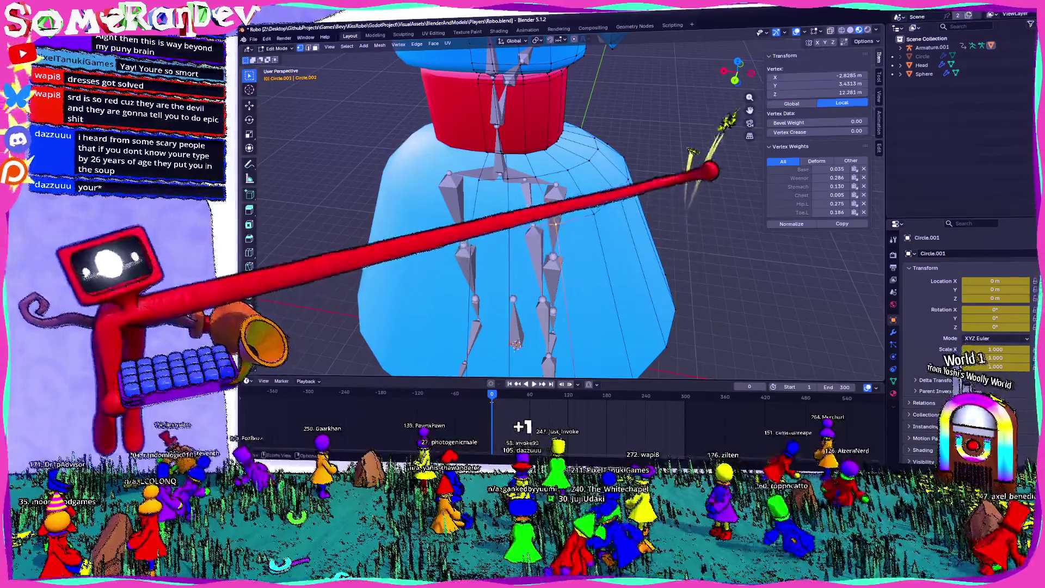
middle_click_drag(479, 299, 467, 362)
Select another bottom skirt vertex, copy its X, Y, Z coordinates (-4.2625, 5.7983, 5.0237 m), and switch to RunJS
middle_click_drag(687, 281, 370, 267)
left_click(370, 267)
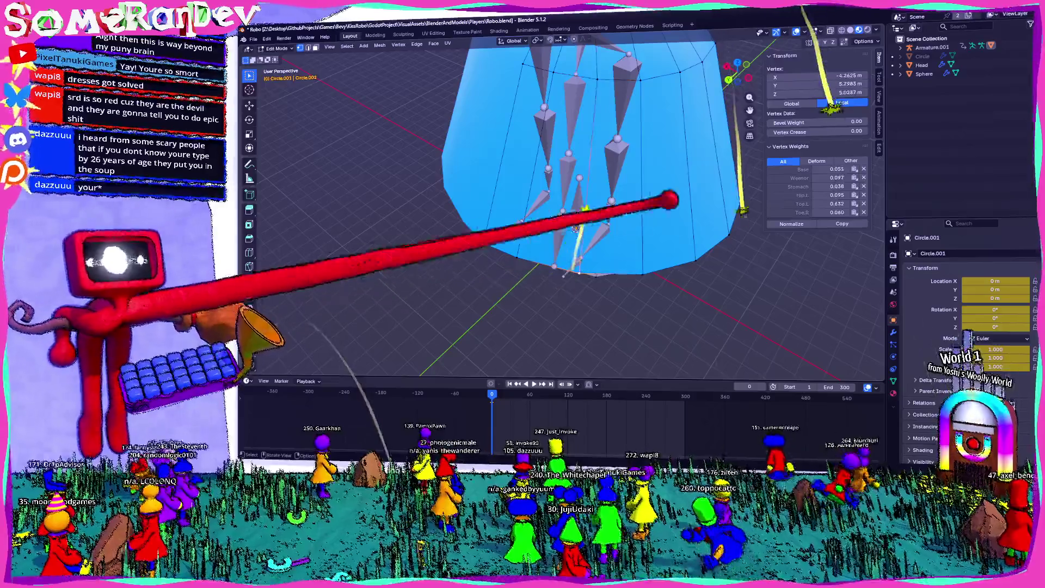
left_click(838, 77)
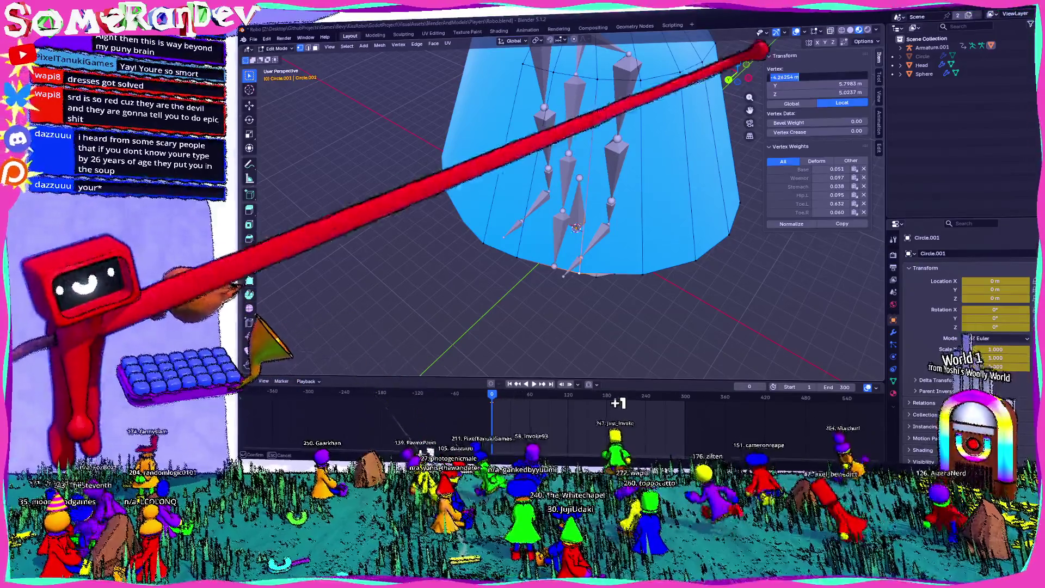
key("Tab")
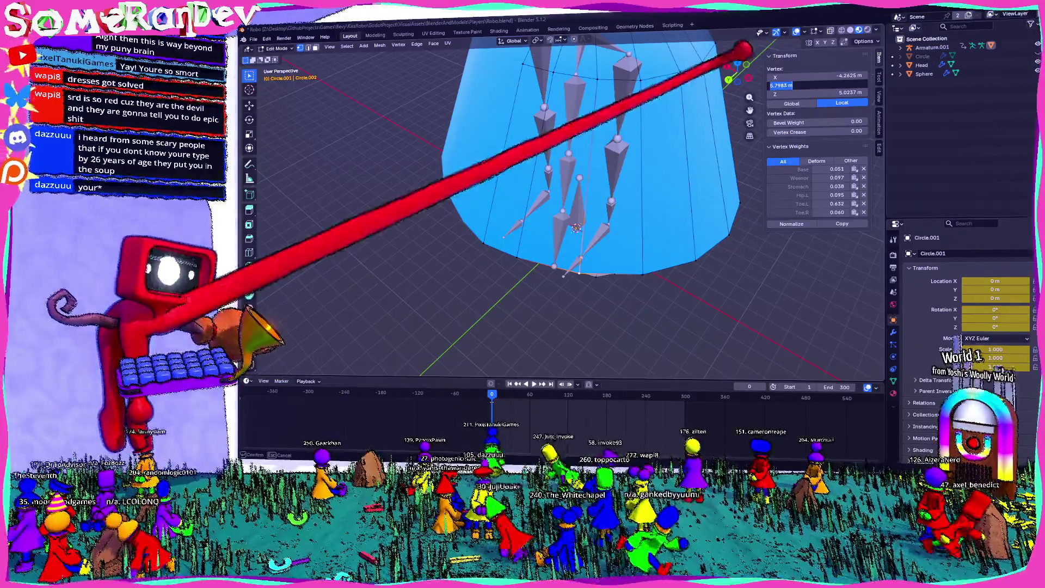
key("Tab")
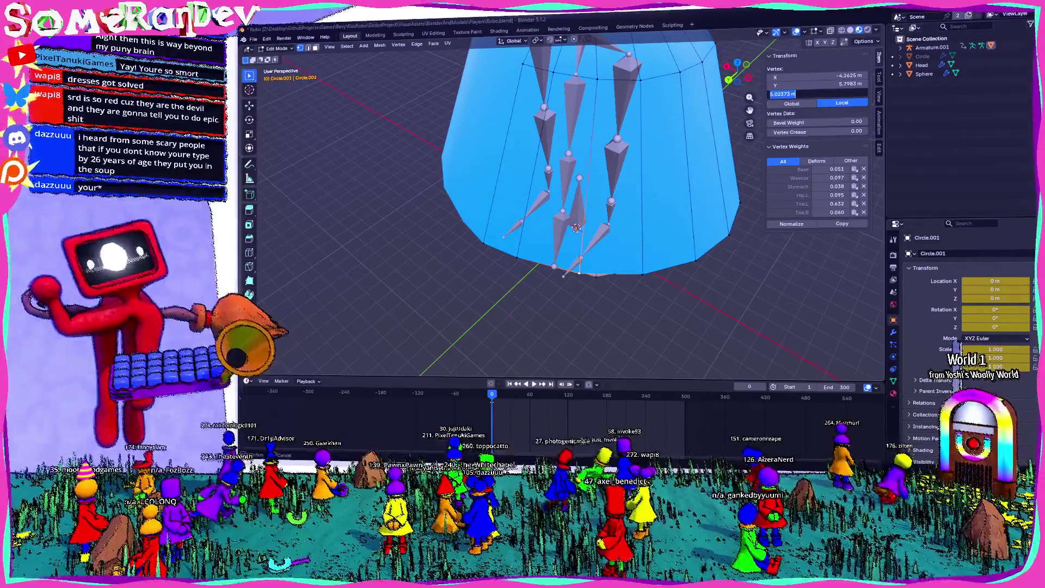
key("alt+Tab")
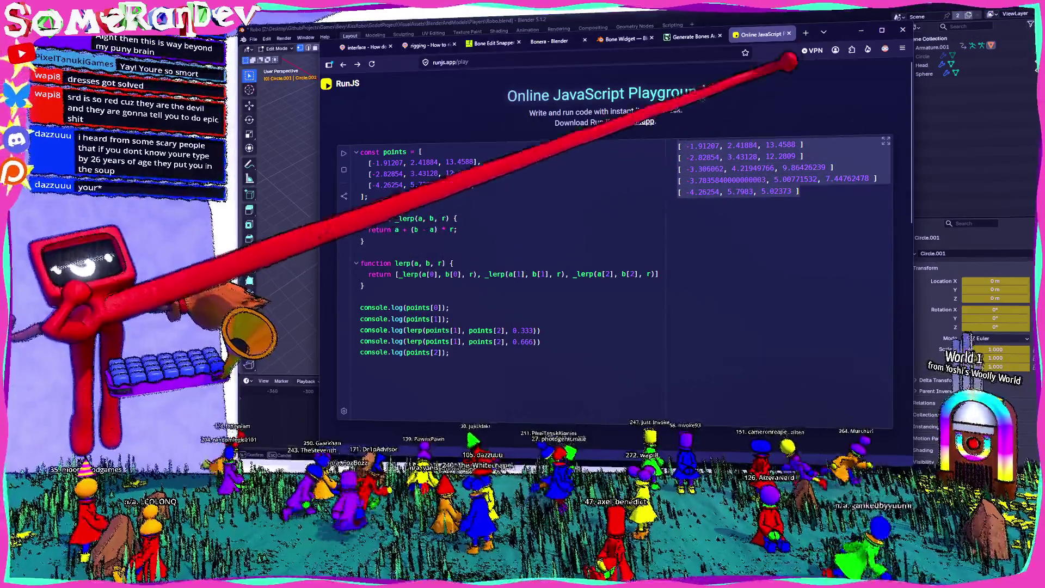
Review the two lerp-interpolated points in the RunJS console, then return to Blender
key("alt+Tab")
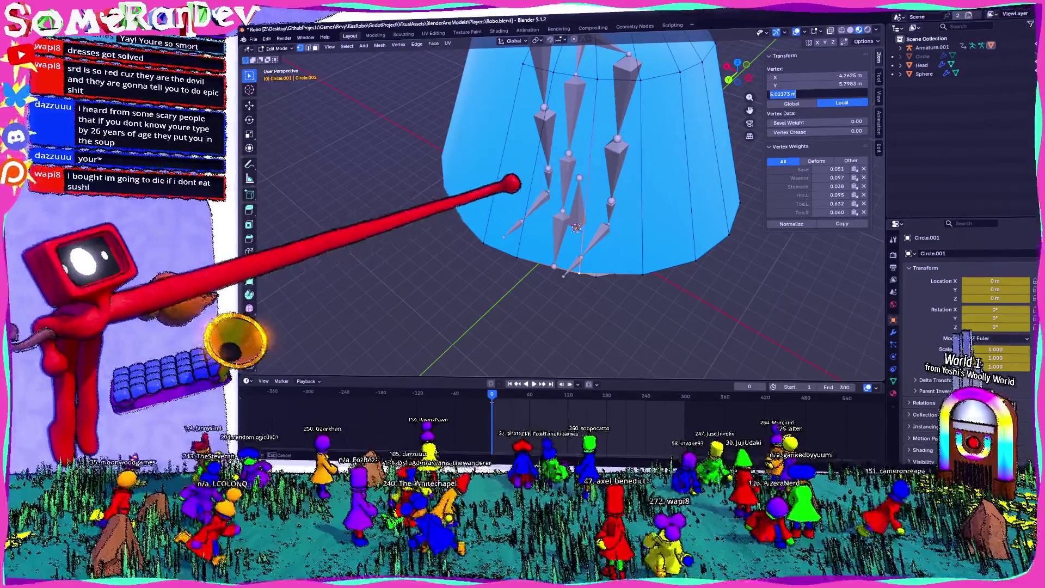
Enter armature bone editing and try pasting -1.91207, 2.41884, 13.4588 into the bone head, then cancel
key("Return")
mouse_move(537, 314)
middle_mouse_down()
mouse_move(443, 275)
mouse_move(560, 175)
mouse_move(443, 163)
mouse_move(449, 133)
middle_mouse_up()
key("alt+q")
scroll(528, 110, "up", 5)
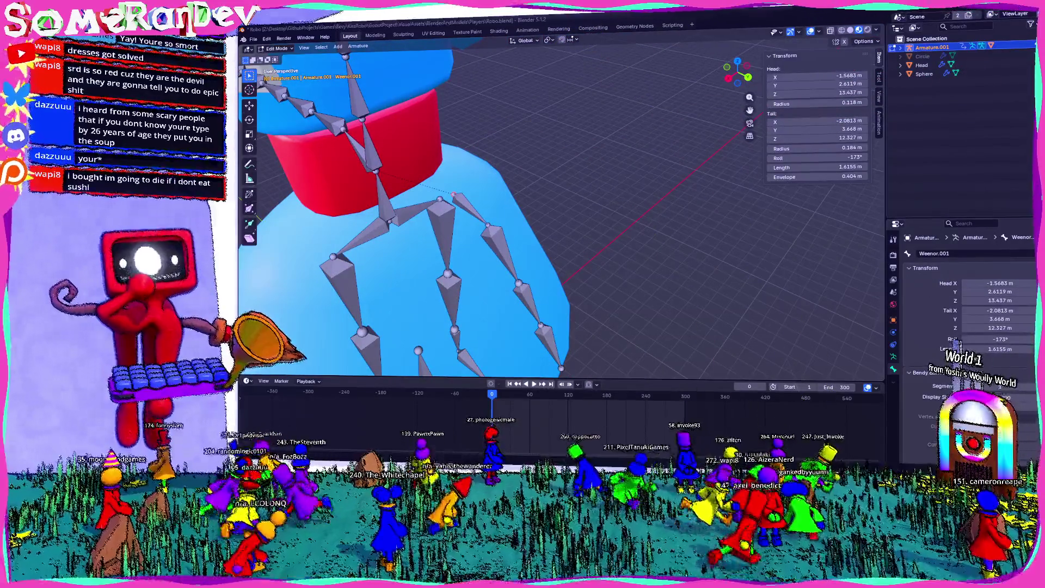
left_click_drag(817, 76, 816, 93)
type("-1.91207, 2.41884, 13.4588")
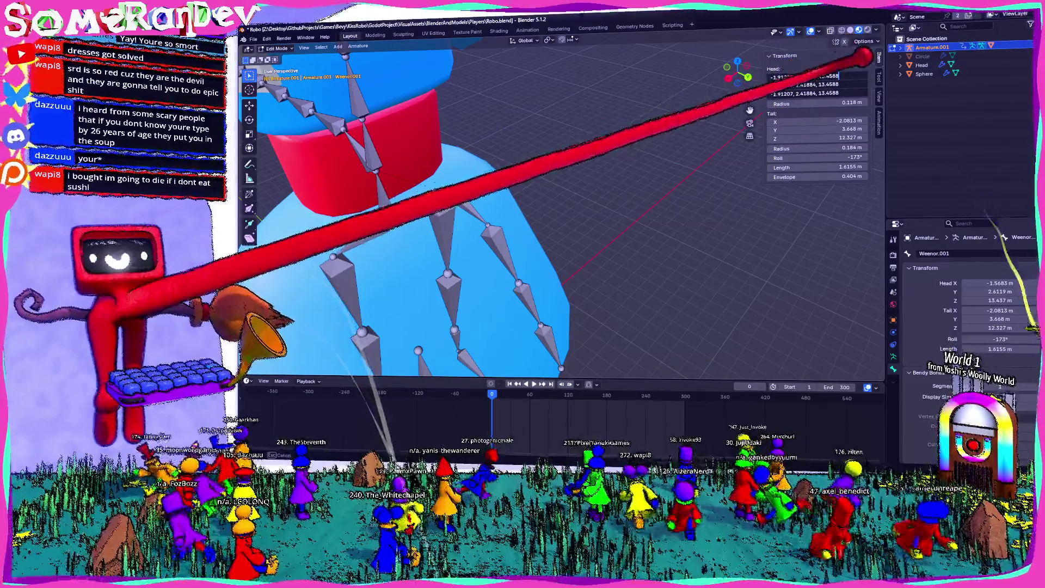
key("Escape")
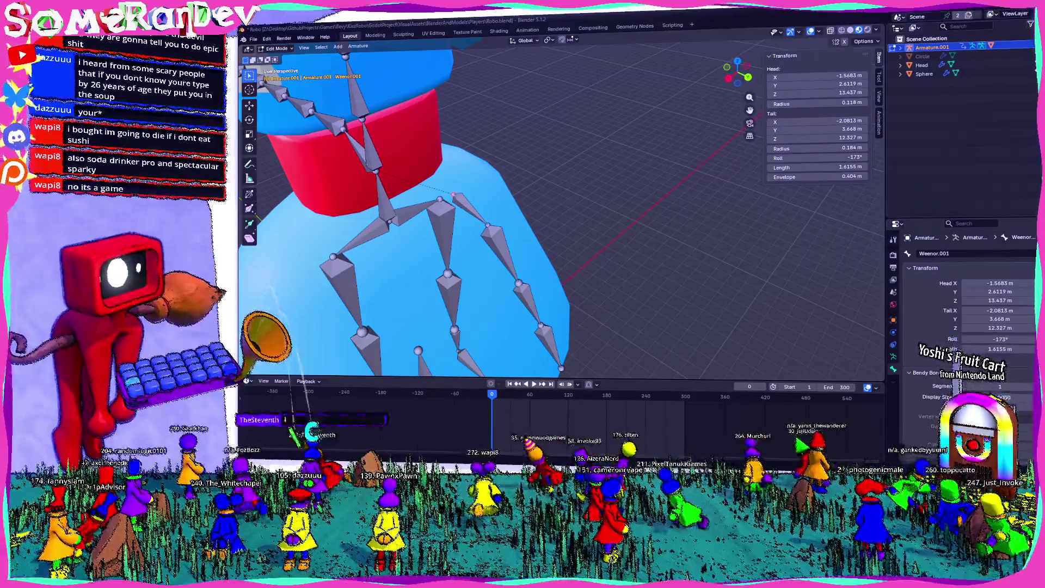
Bring the browser to the front with a new empty tab
key("alt+Tab")
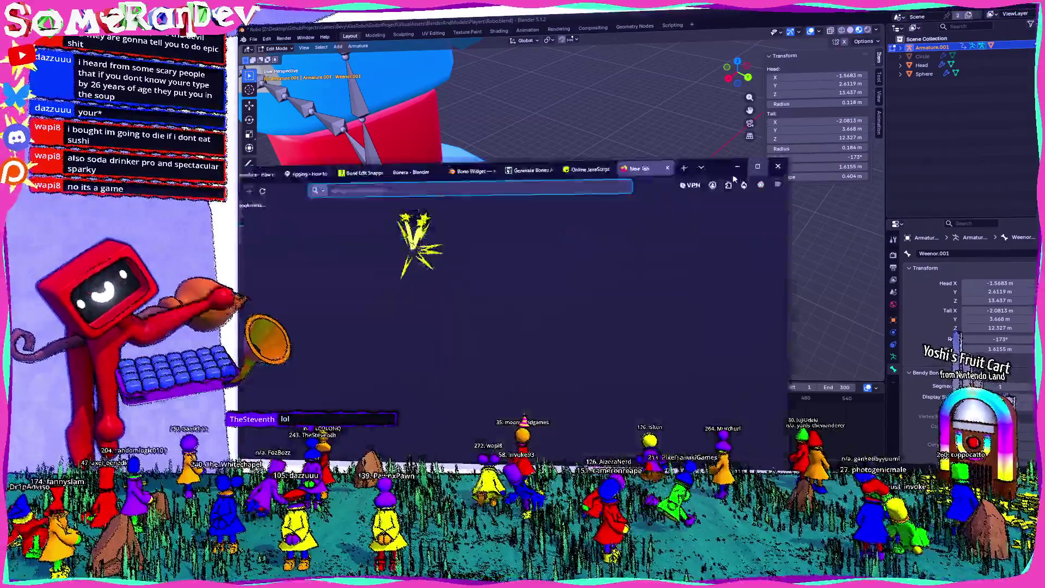
Search for 'im going to die if i dont eat sushi' and open the game's Steam store page
type("steam")
key("ctrl+a")
type("im going to die if i dont eat sushi")
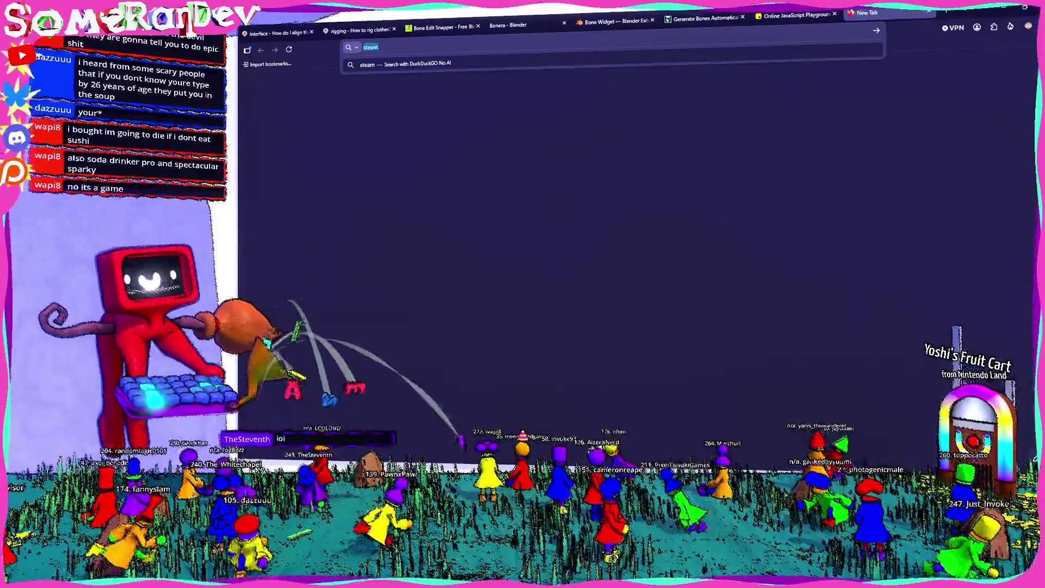
key("Return")
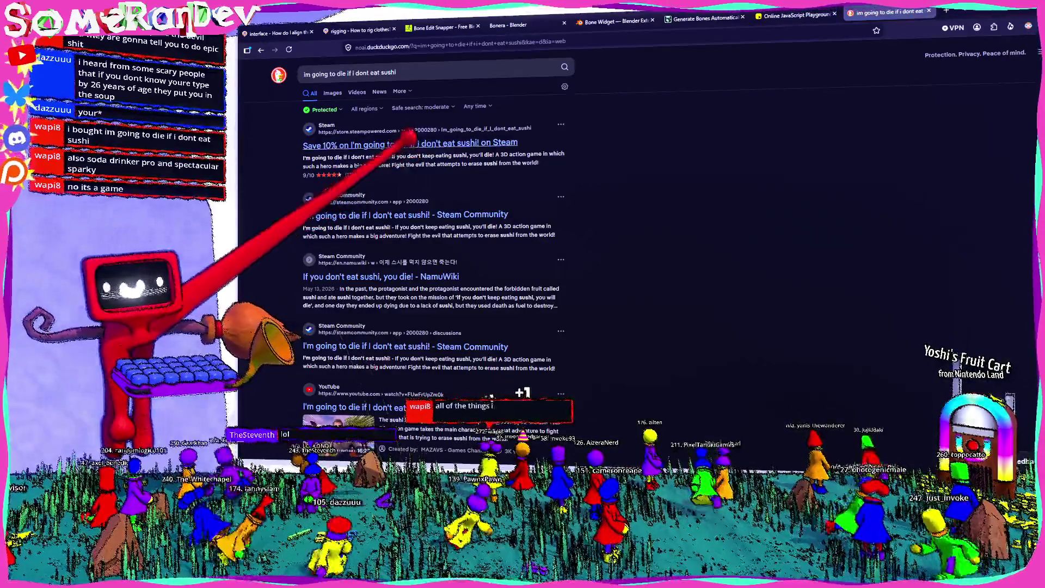
left_click(419, 142)
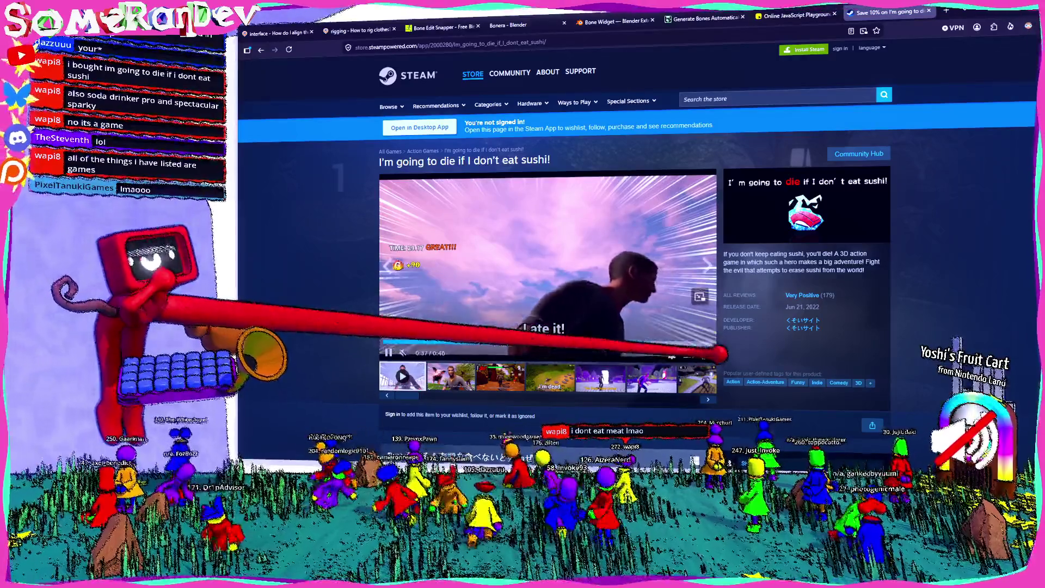
Watch the sushi game's trailer full screen, then search the Steam store for 'soda drinker pro'
left_click(700, 296)
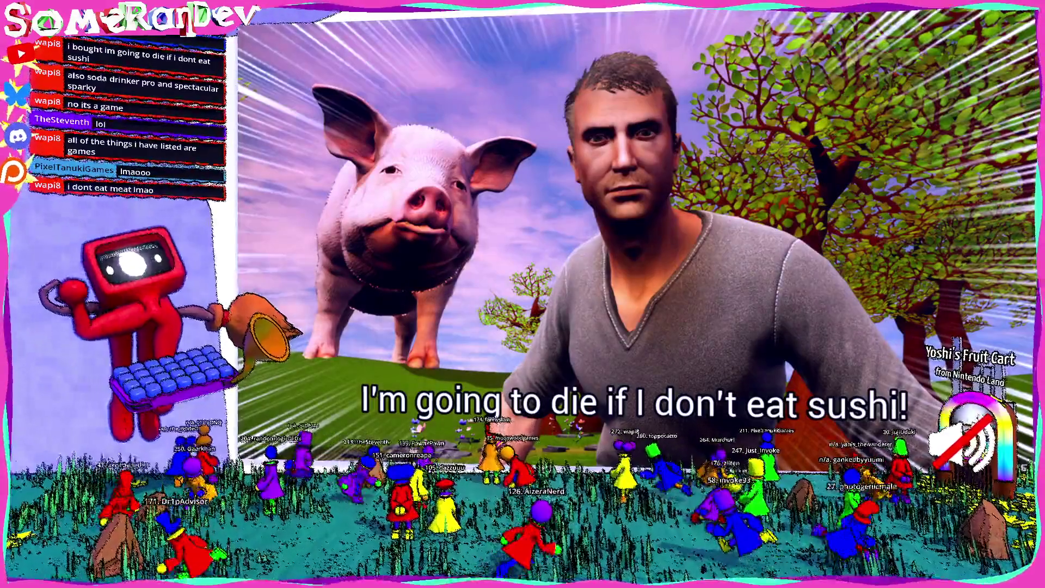
key("Escape")
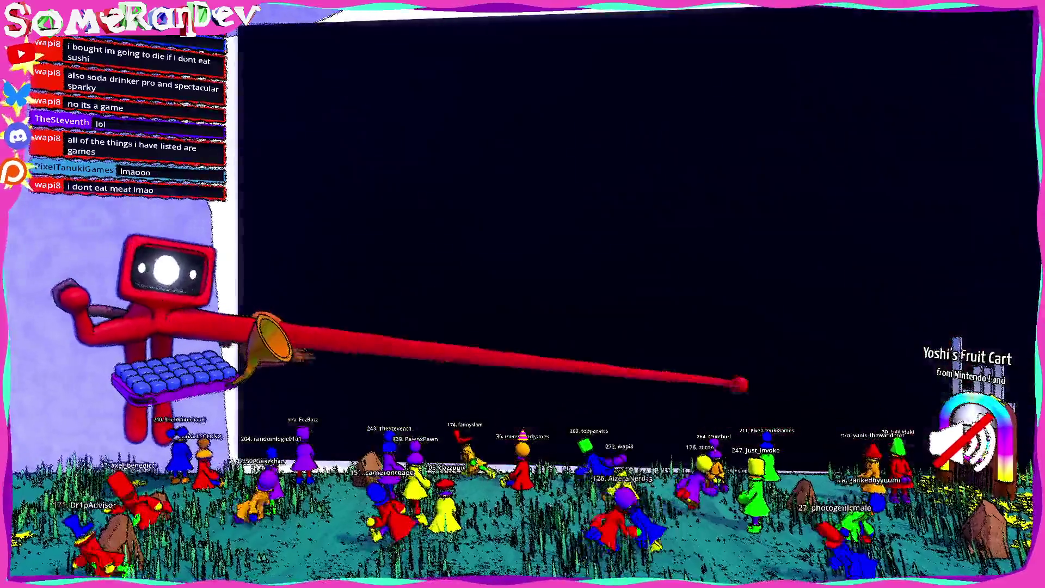
key("Escape")
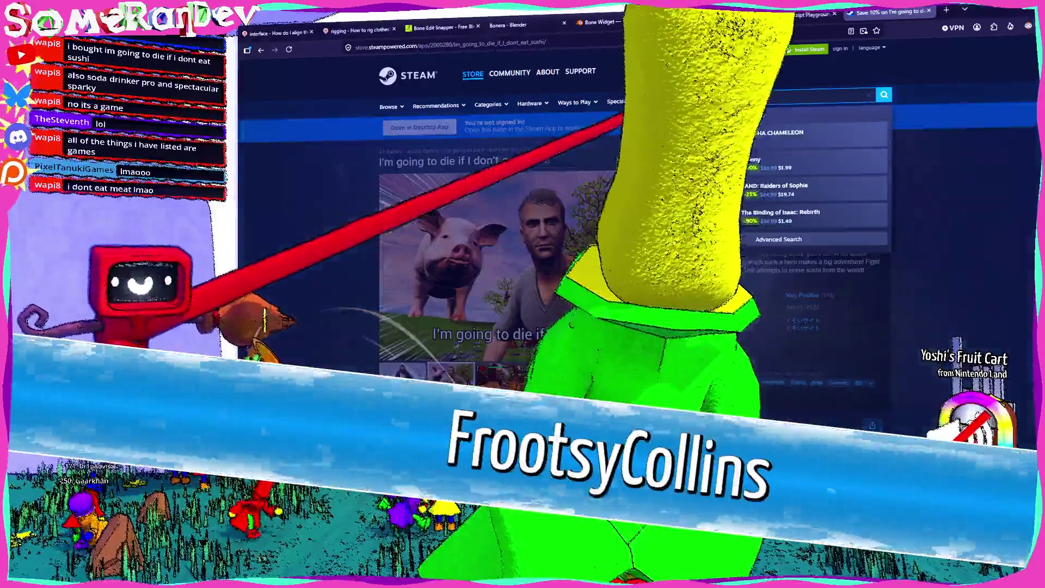
key("Return")
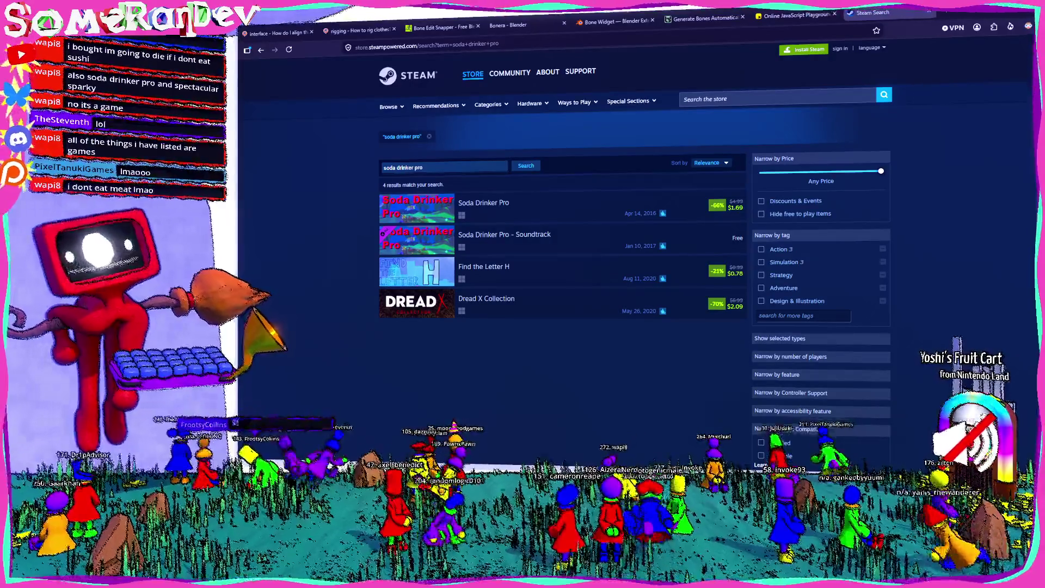
Open the Soda Drinker Pro store page, skip its trailer to 1:01, about 1:50 and near the end, then return to Blender
left_click(489, 204)
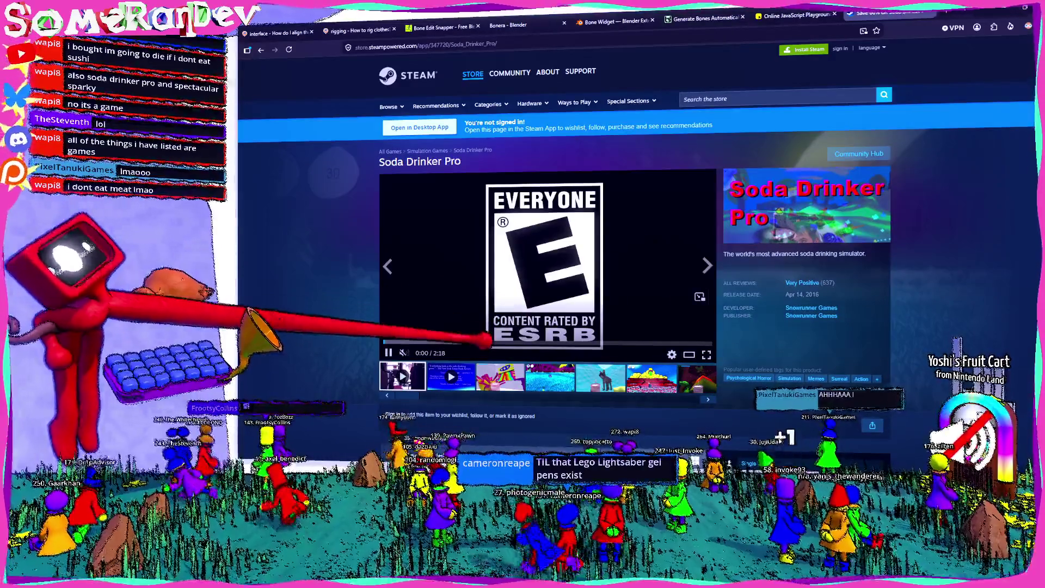
left_click(1023, 7)
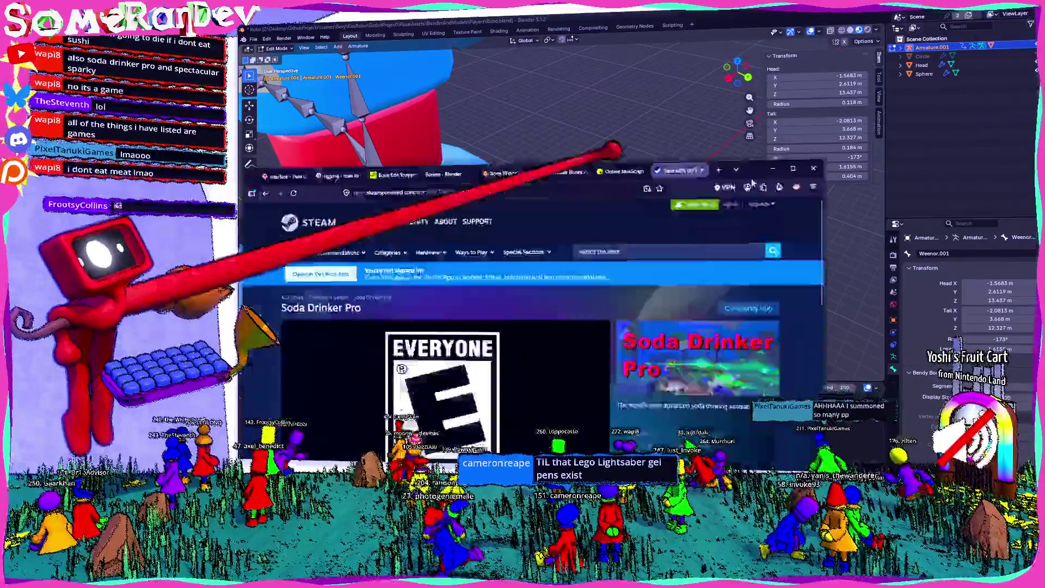
double_click(753, 183)
left_click(459, 342)
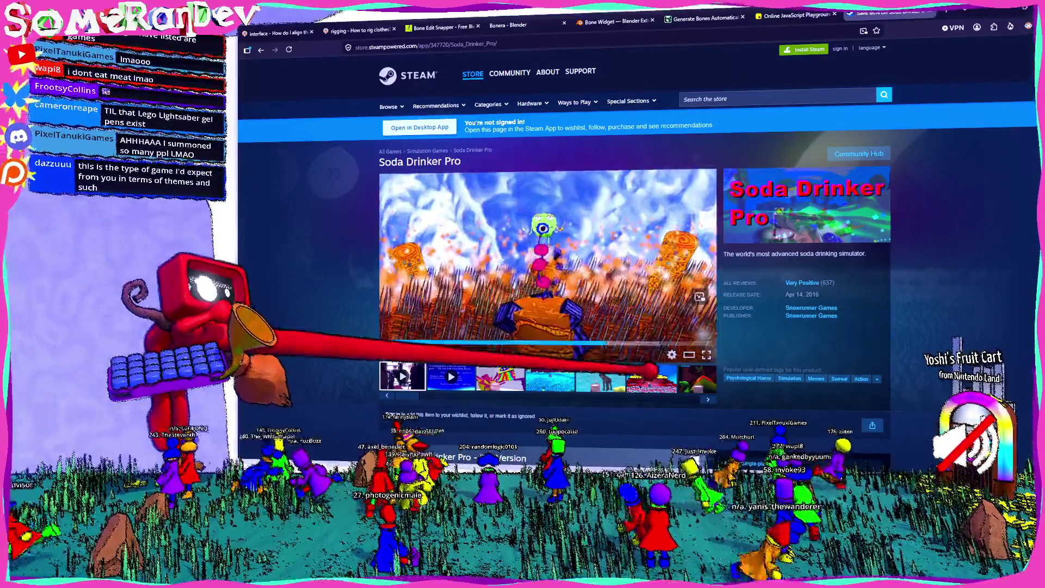
left_click(646, 343)
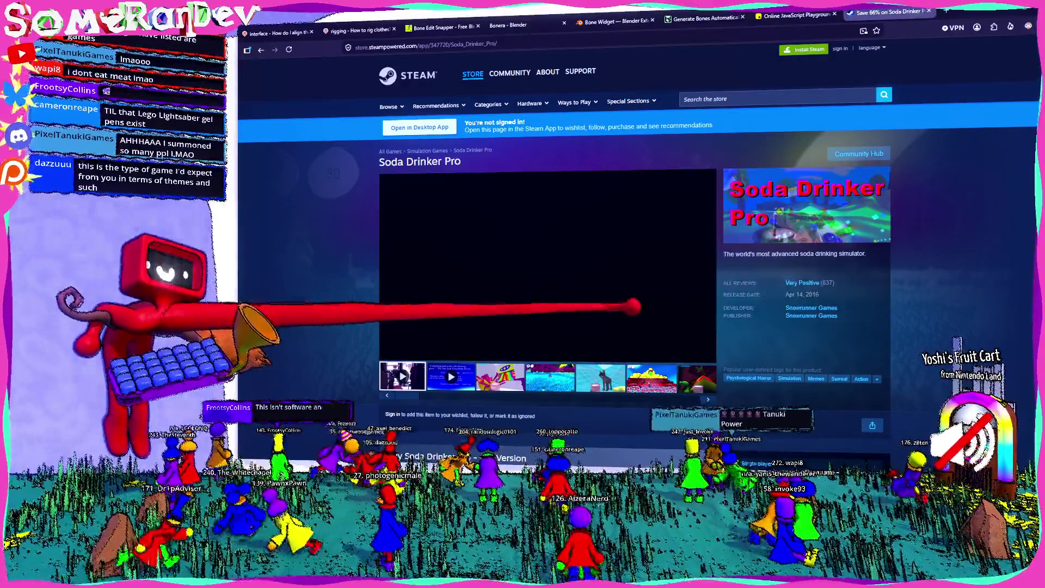
left_click(454, 248)
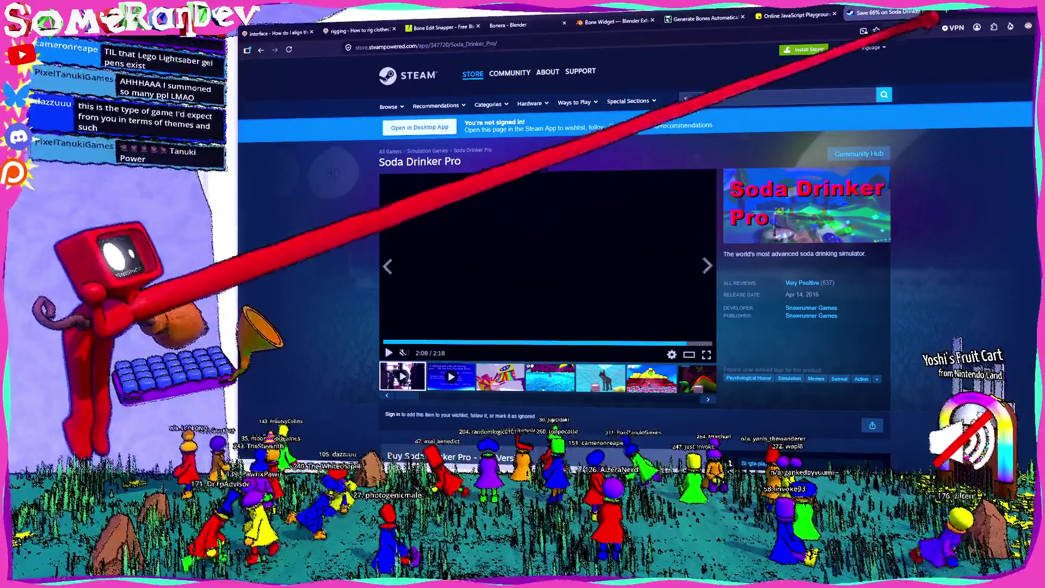
key("alt+Tab")
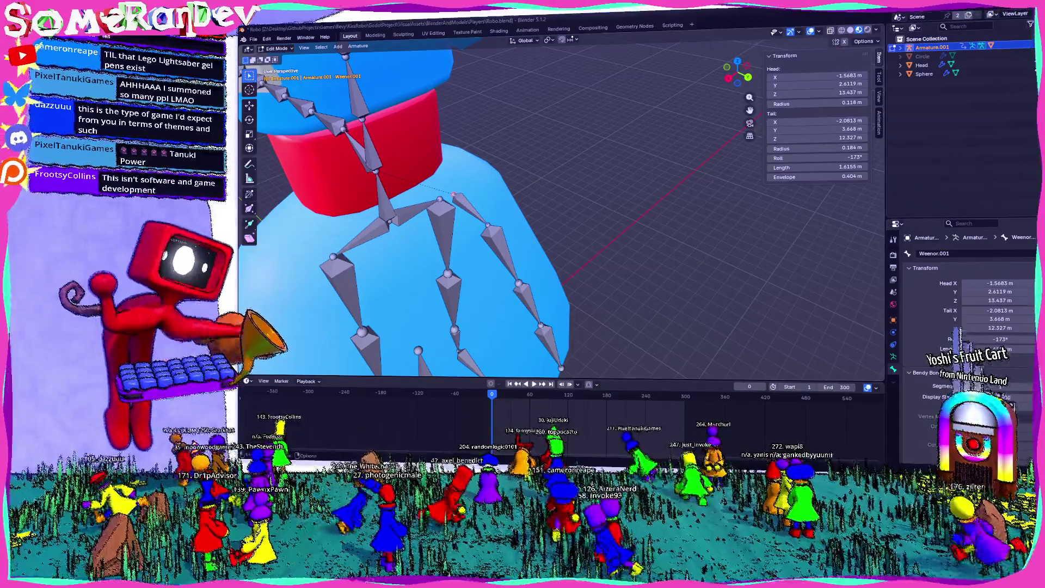
Orbit to view the whole skirt armature, then open a new browser tab
mouse_move(553, 237)
middle_mouse_down()
mouse_move(513, 221)
mouse_move(476, 235)
mouse_move(572, 223)
mouse_move(653, 136)
middle_mouse_up()
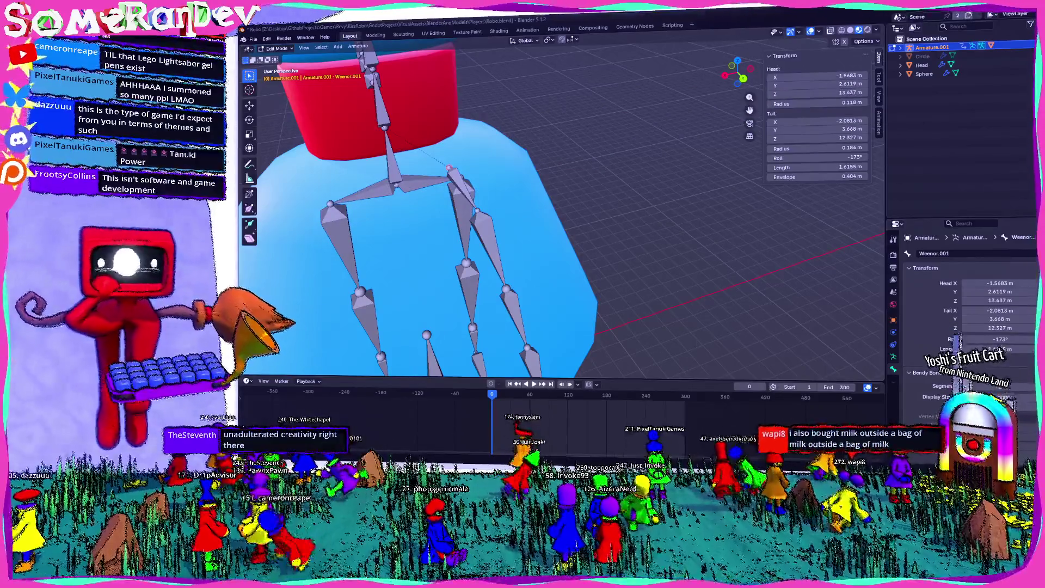
key("alt+Tab")
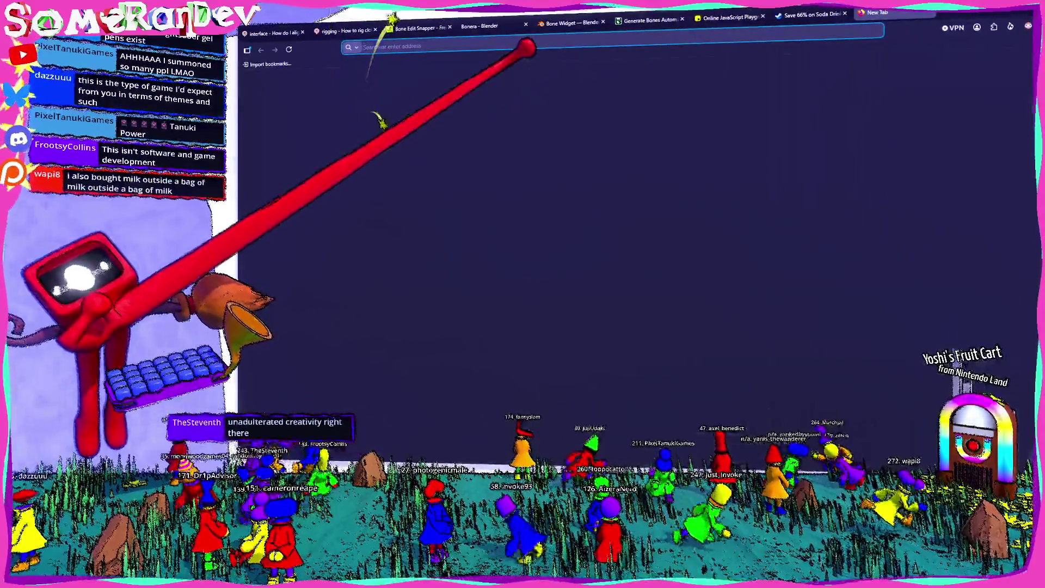
Search 'blender addon to paste xyz' and open the Blender Artists thread 'Copy X Y Z locations at once'
type("blender")
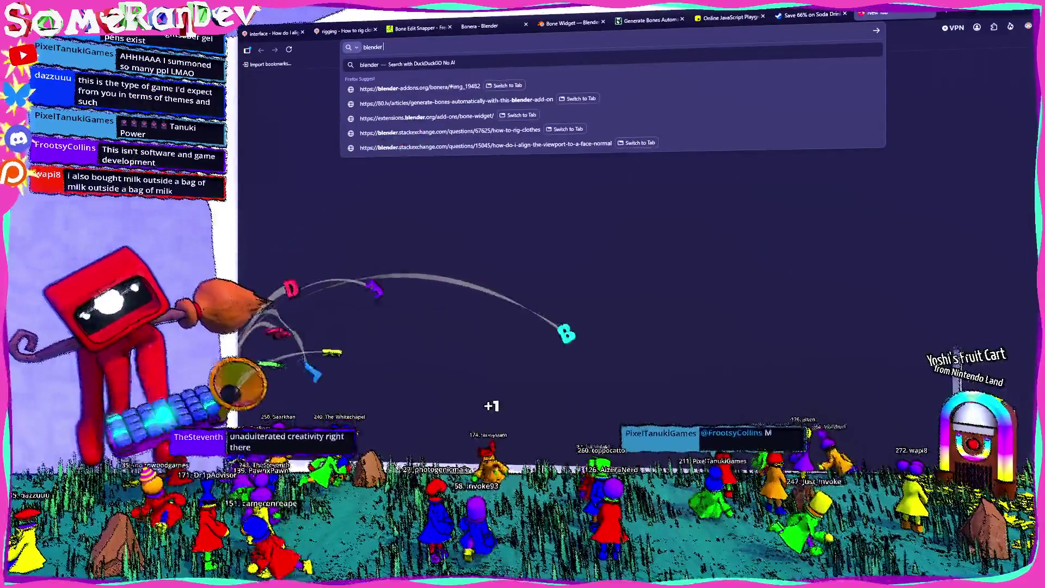
type(" addon to pa")
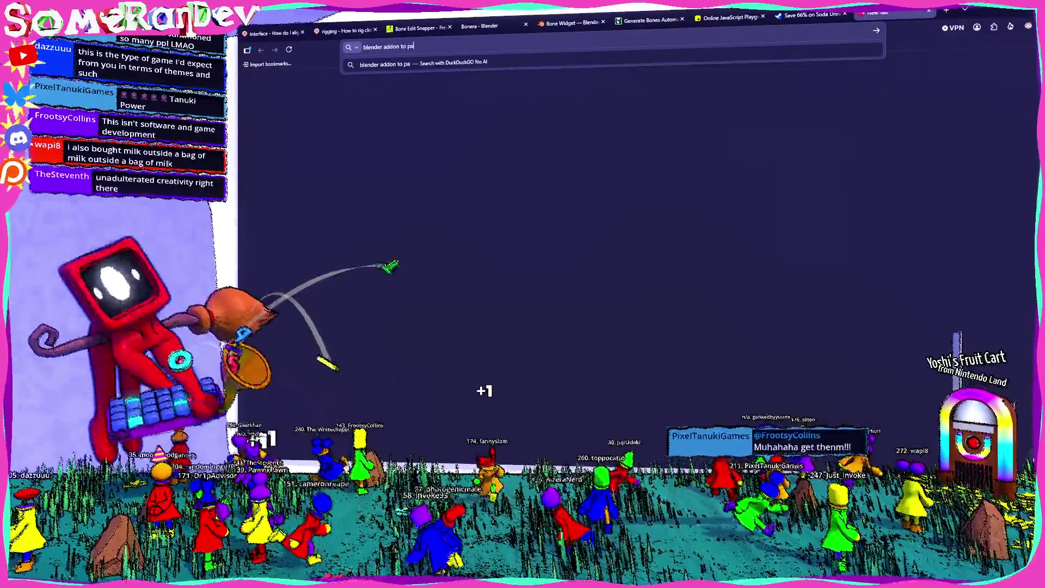
type("ste xyz and")
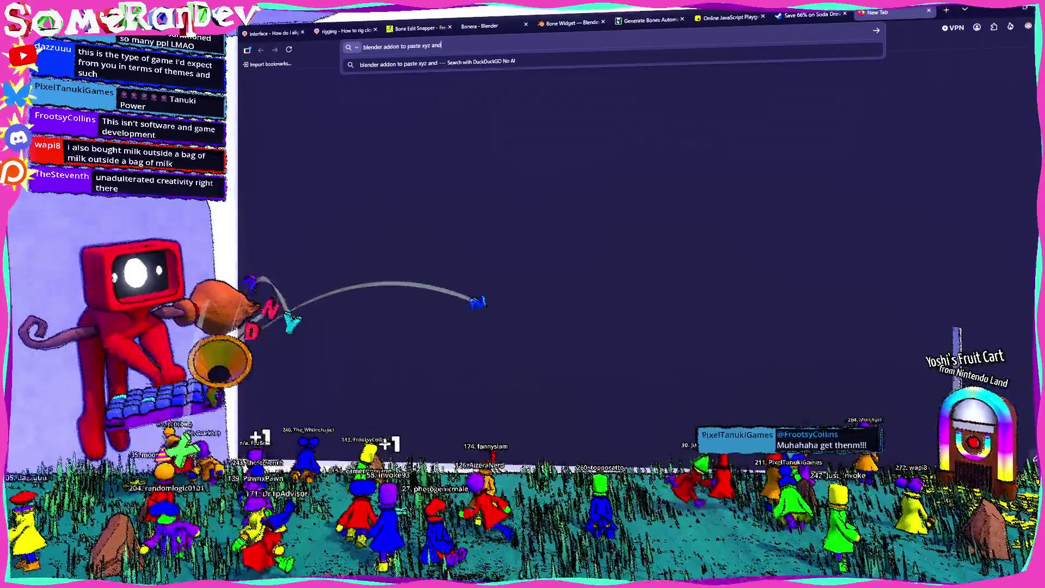
key("BackSpace")
key("BackSpace")
key("BackSpace")
key("Return")
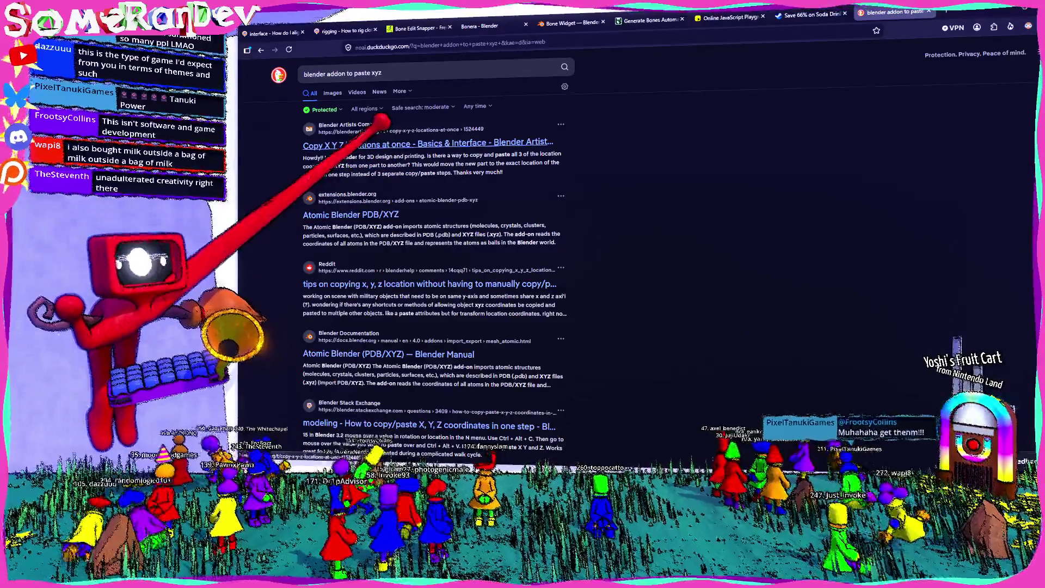
left_click(381, 143)
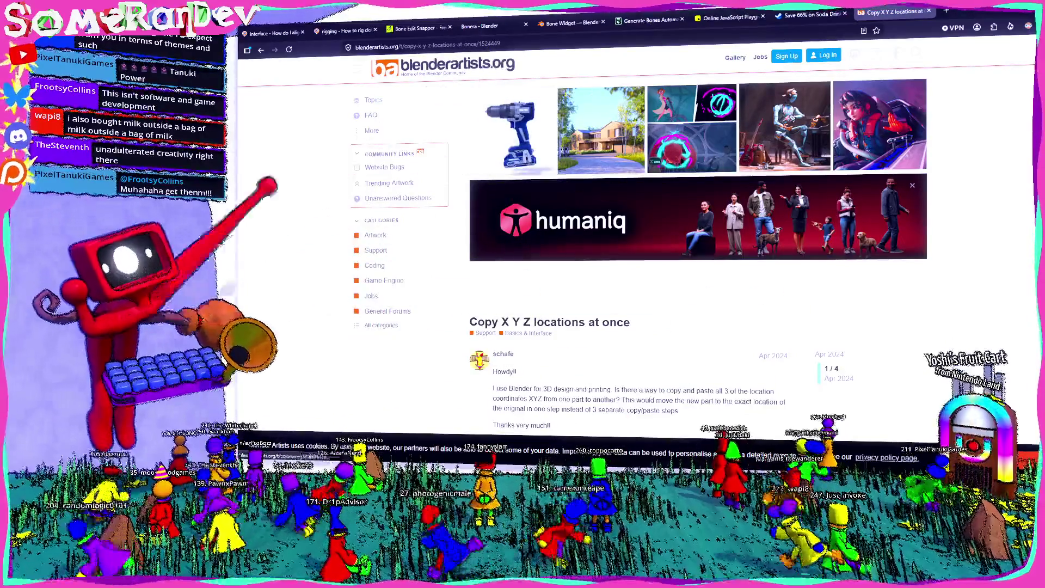
Read through the thread's replies, then go back to the DuckDuckGo search results
scroll(528, 225, "down", 4)
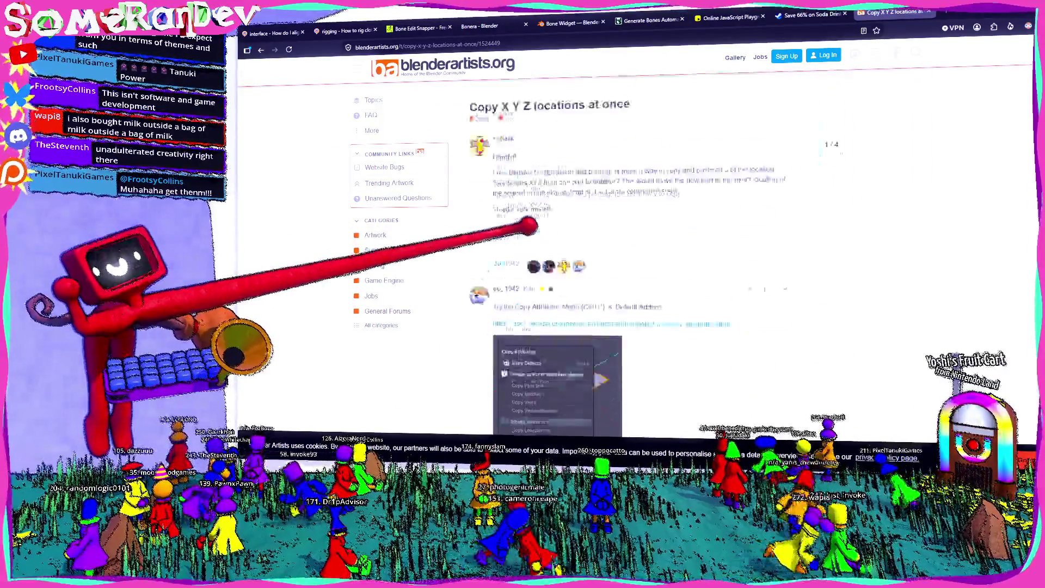
scroll(528, 226, "down", 2)
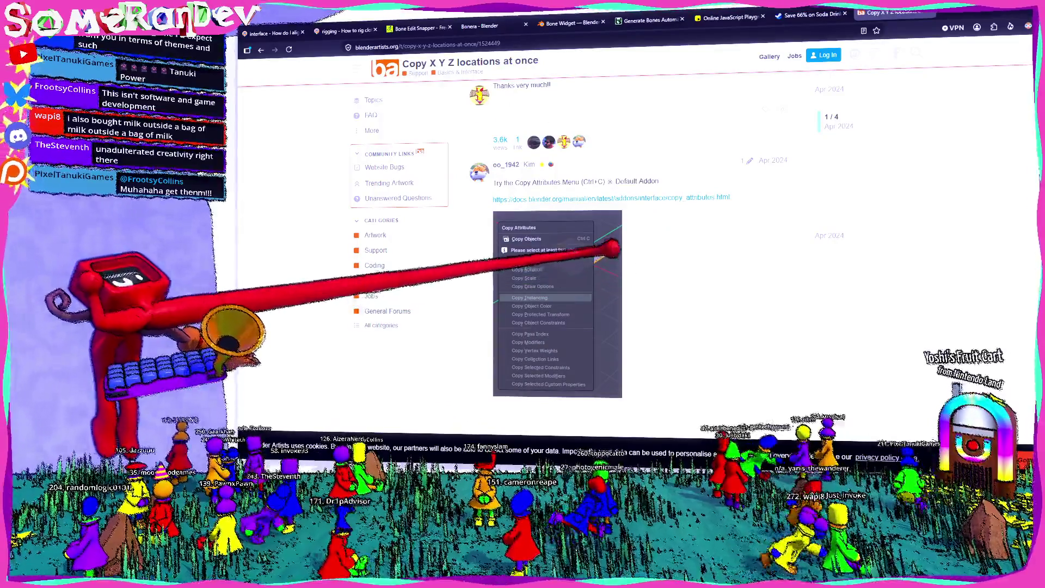
scroll(573, 209, "down", 5)
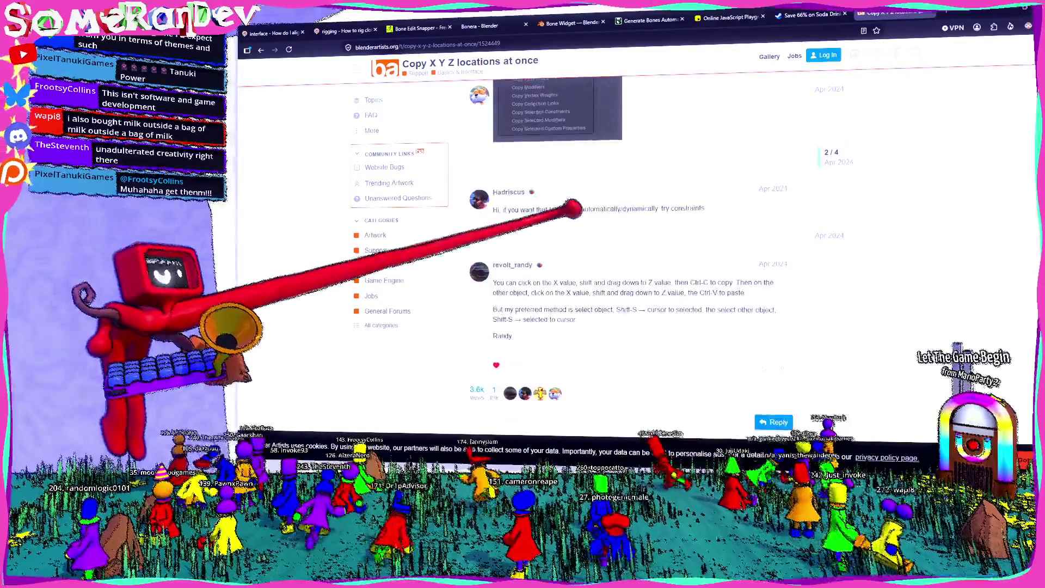
scroll(572, 209, "down", 2)
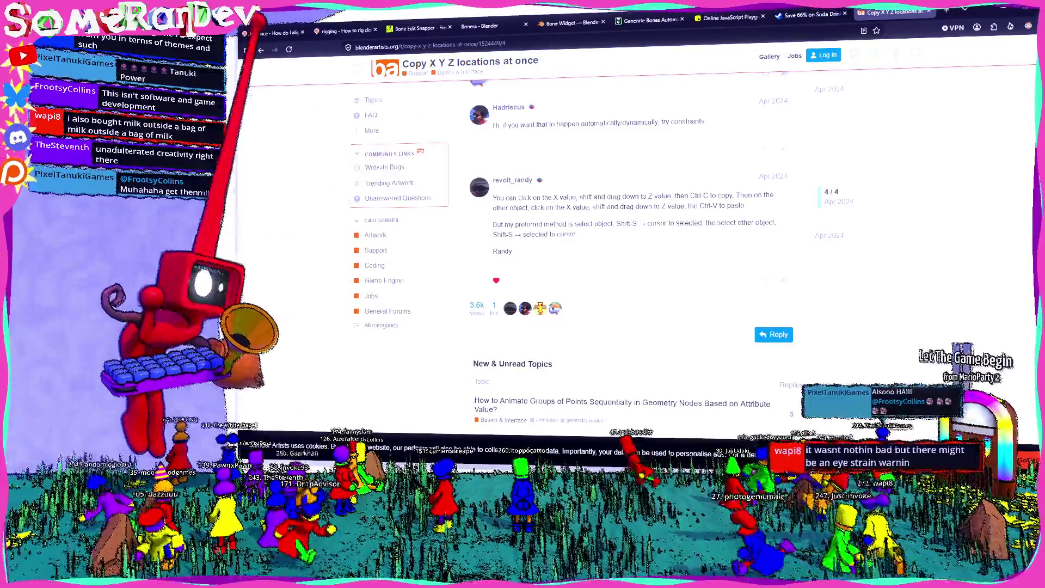
key("alt+Left")
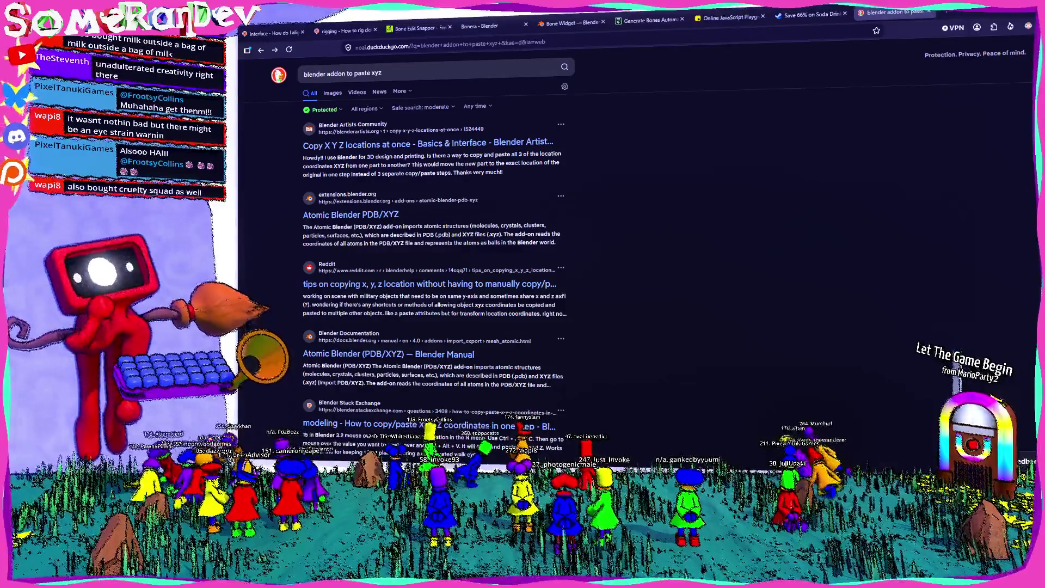
Search the Steam store for 'milk outside a bag of milk outside a bag of milk' and open its page
left_click(797, 15)
left_click(724, 97)
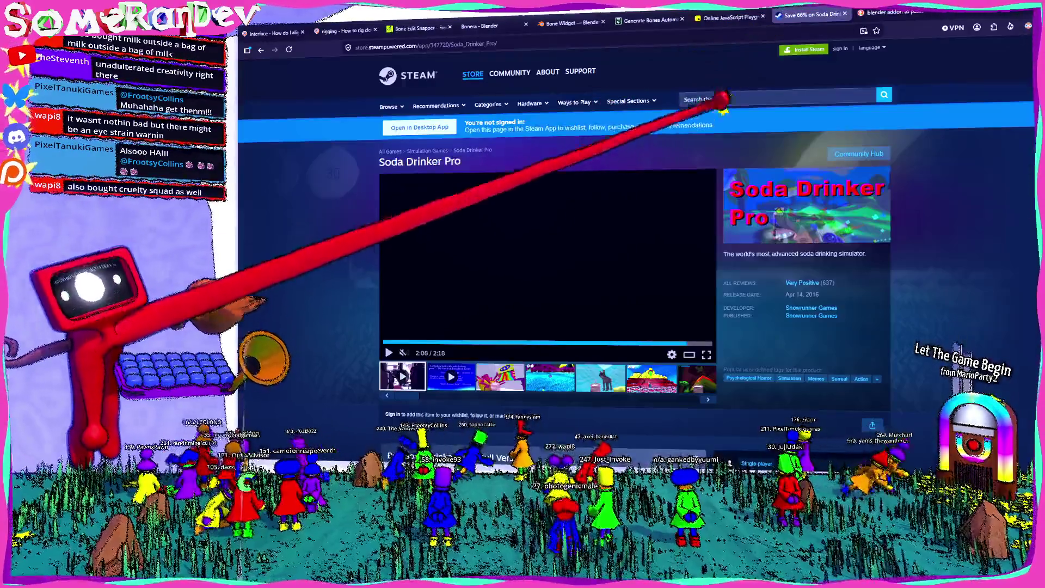
type("milk outside a bag of milk outside a bag of milk")
key("Return")
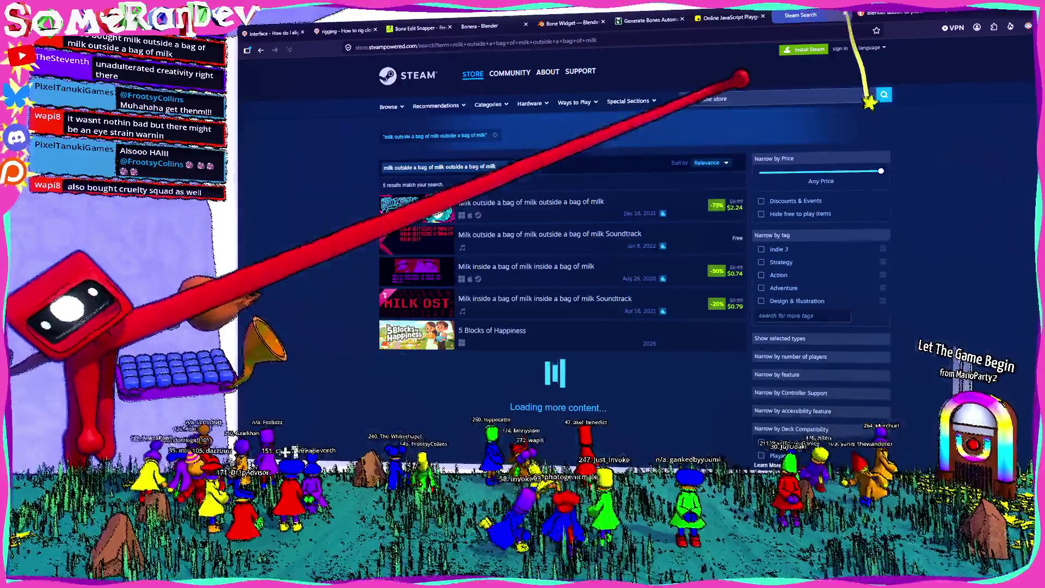
left_click(582, 196)
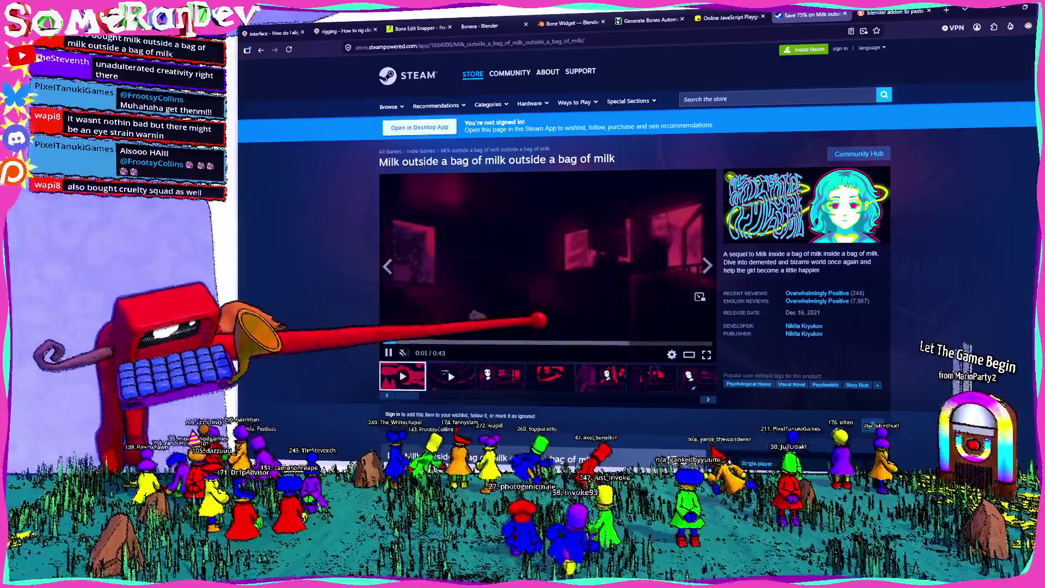
Skip the sequel's trailer ahead to 0:26, then view one of its screenshots
left_click(505, 342)
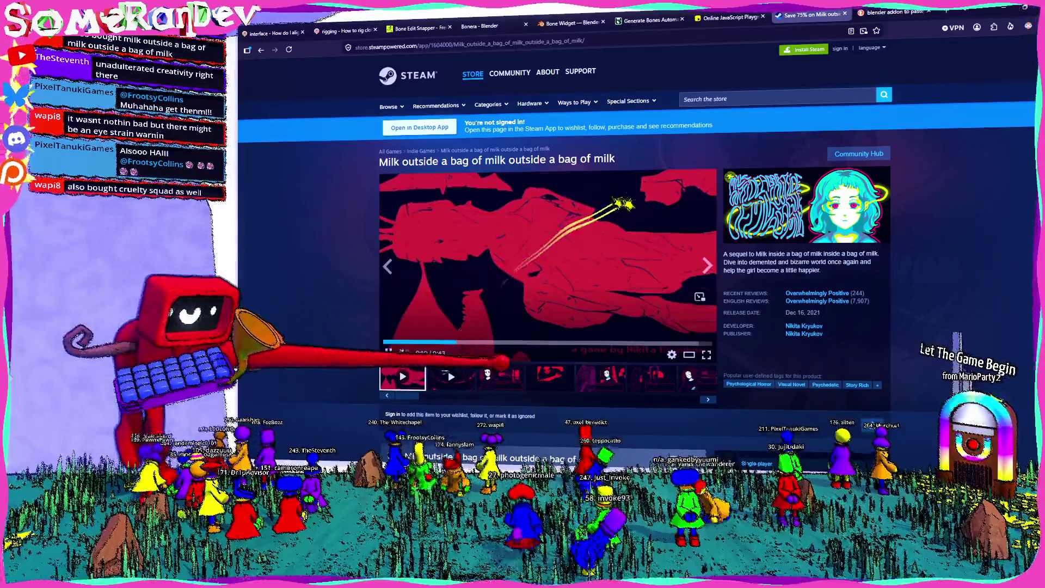
left_click(571, 342)
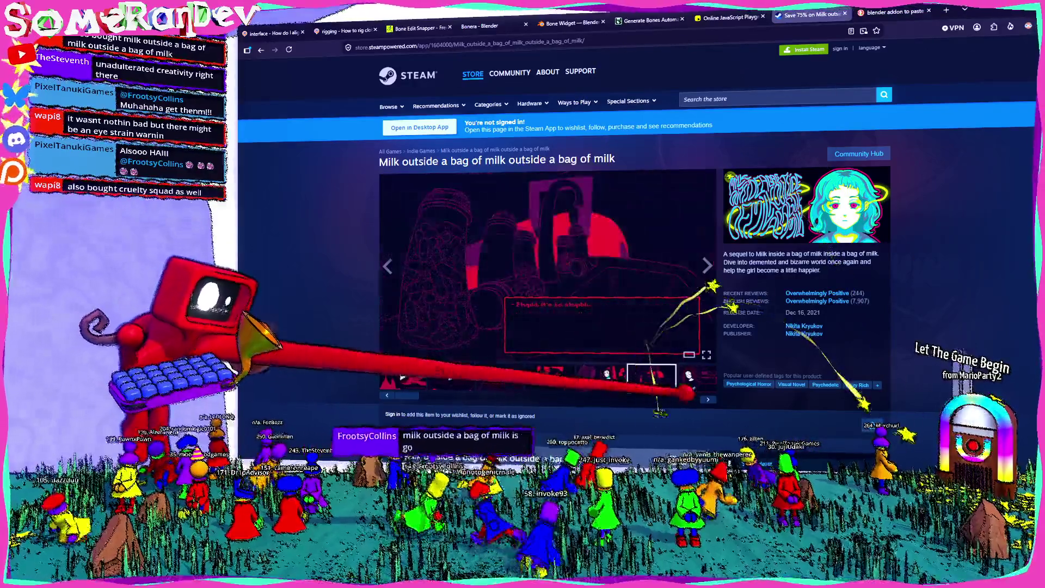
left_click(690, 378)
scroll(489, 218, "down", 3)
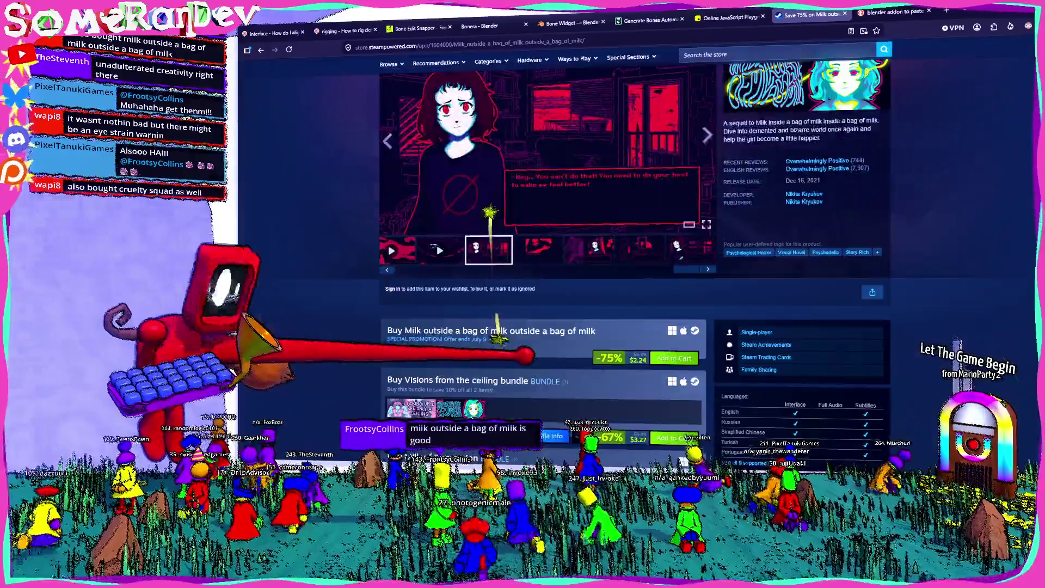
scroll(488, 265, "up", 1)
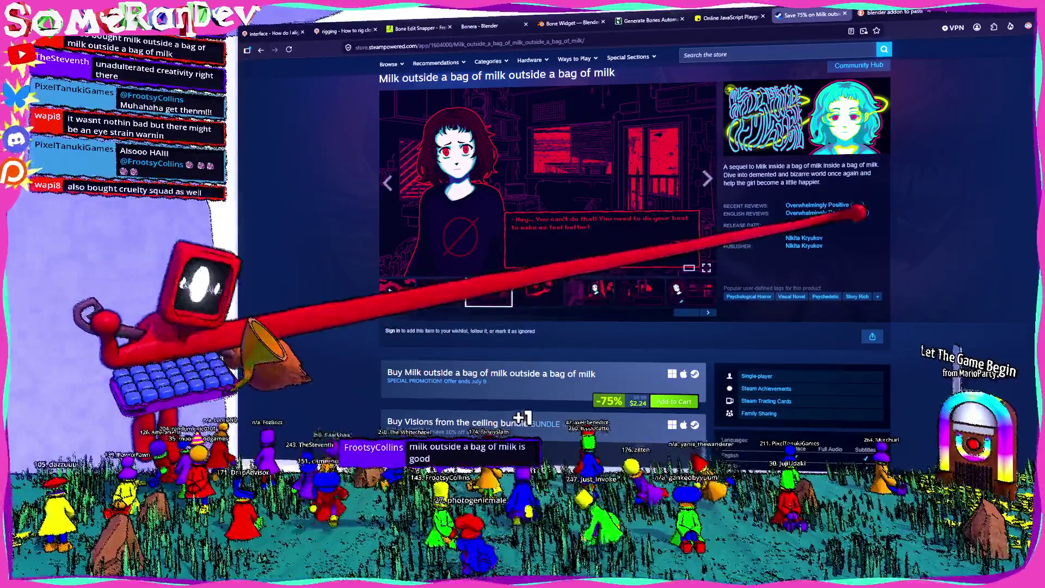
scroll(492, 280, "up", 2)
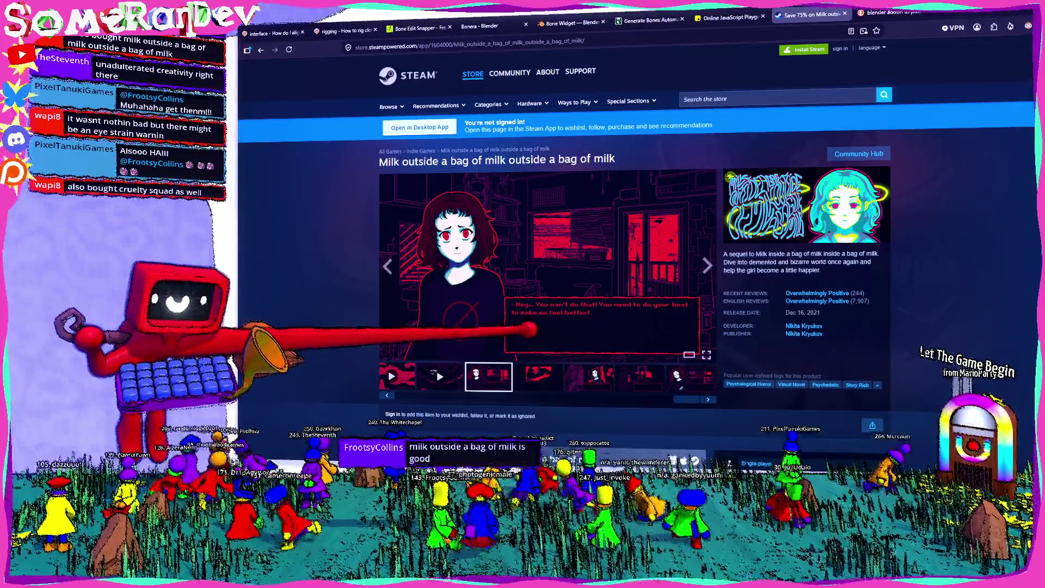
Copy the prequel's title from the description and open the Milk inside a bag of milk page
left_click_drag(756, 254, 877, 253)
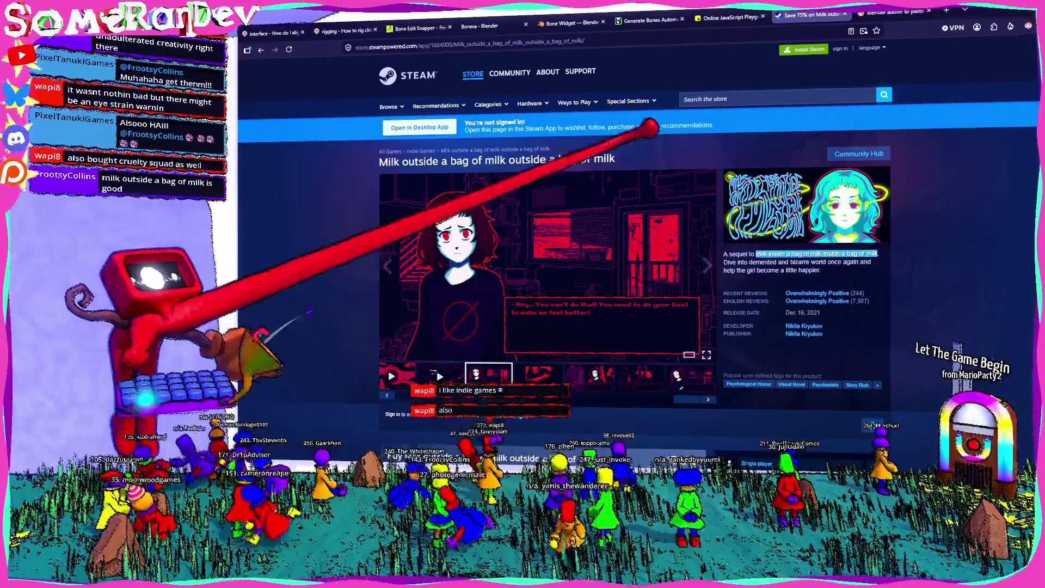
left_click(772, 96)
type("Milk inside a bag of milk inside a bag of milk")
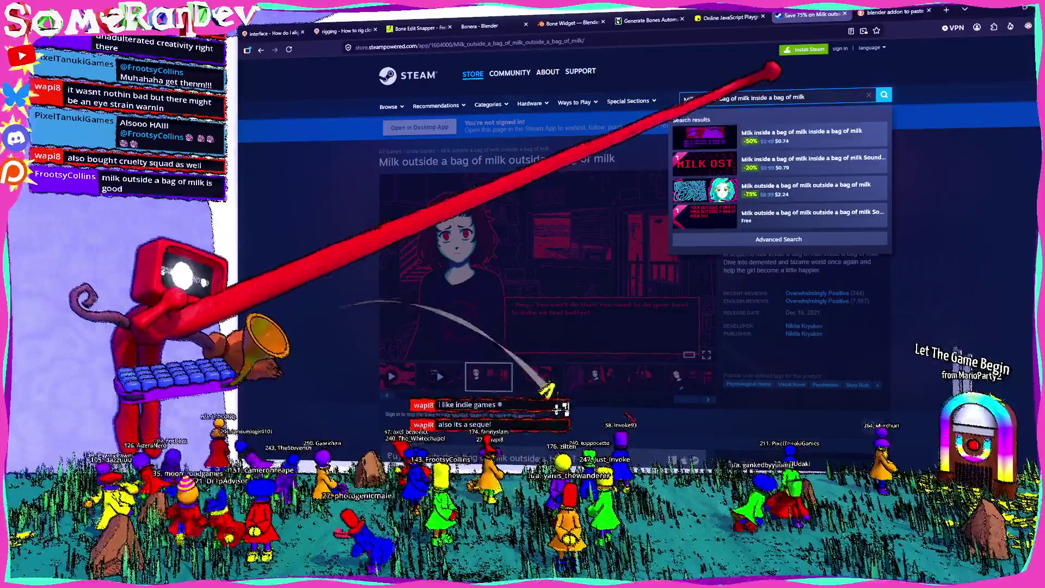
left_click(800, 132)
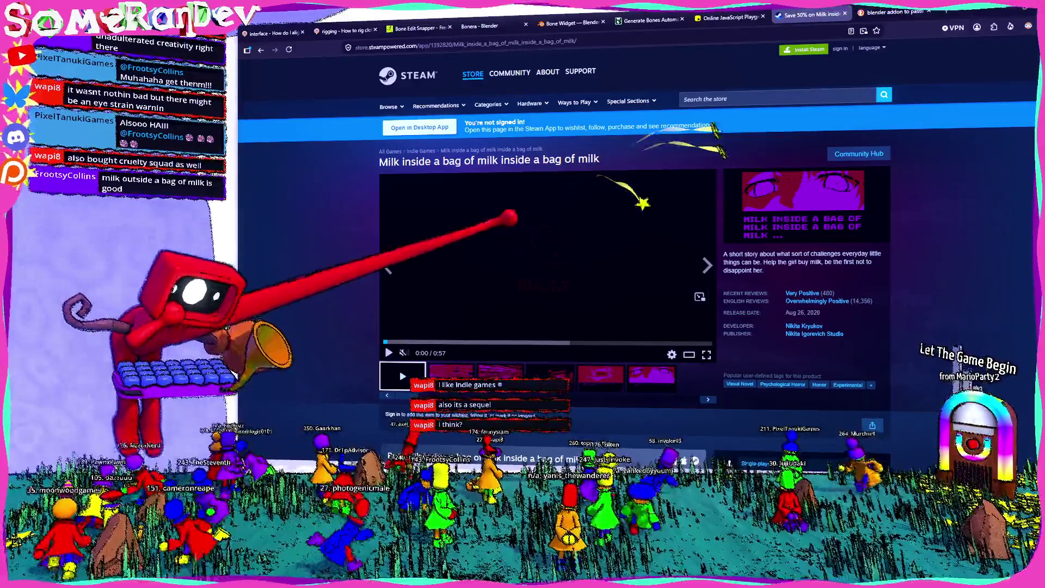
Play the prequel's trailer, jump it ahead to 0:31, then return to the sequel's page
scroll(545, 272, "down", 2)
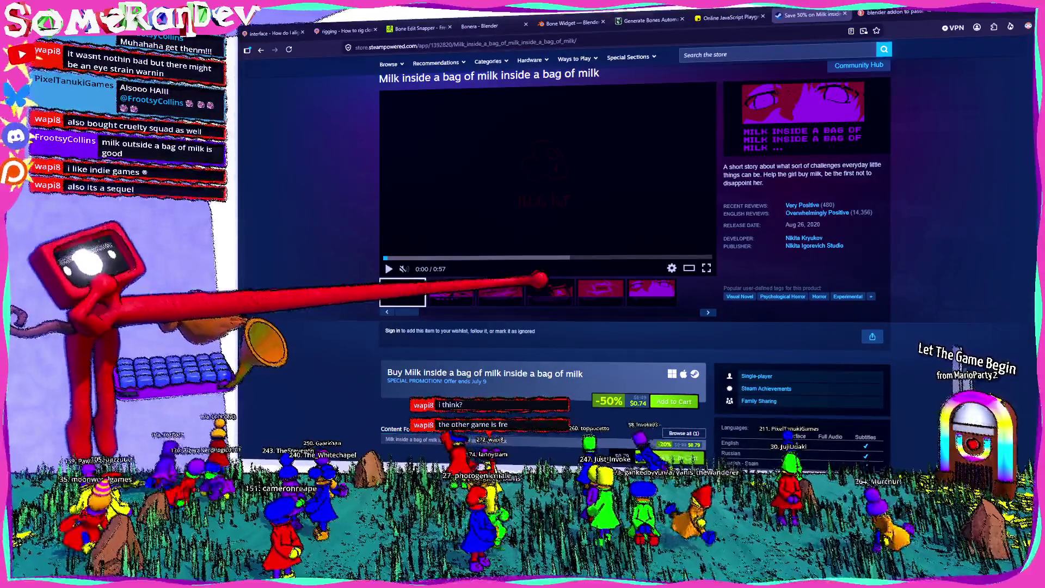
scroll(544, 272, "down", 3)
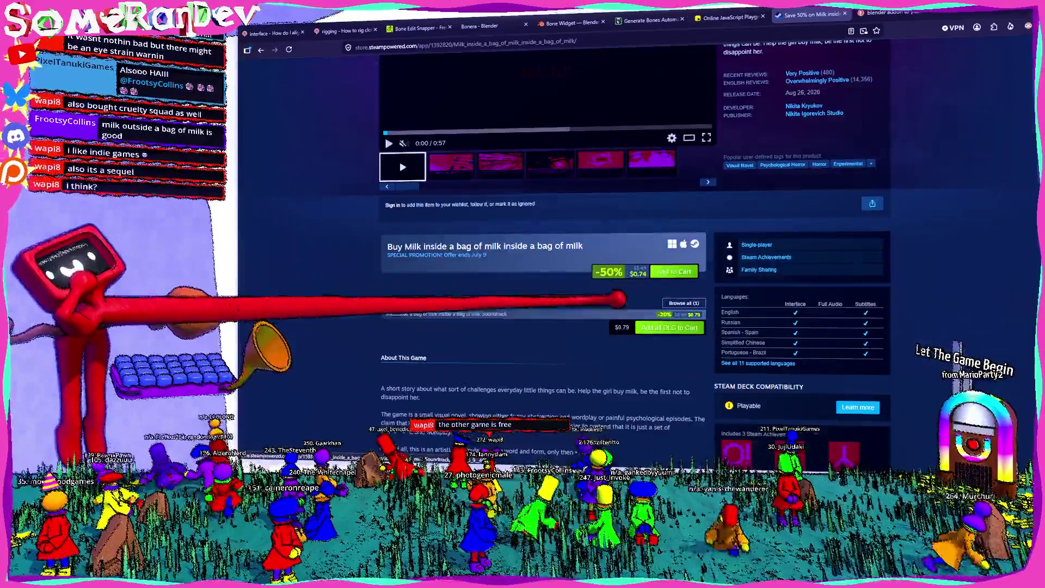
scroll(528, 289, "up", 5)
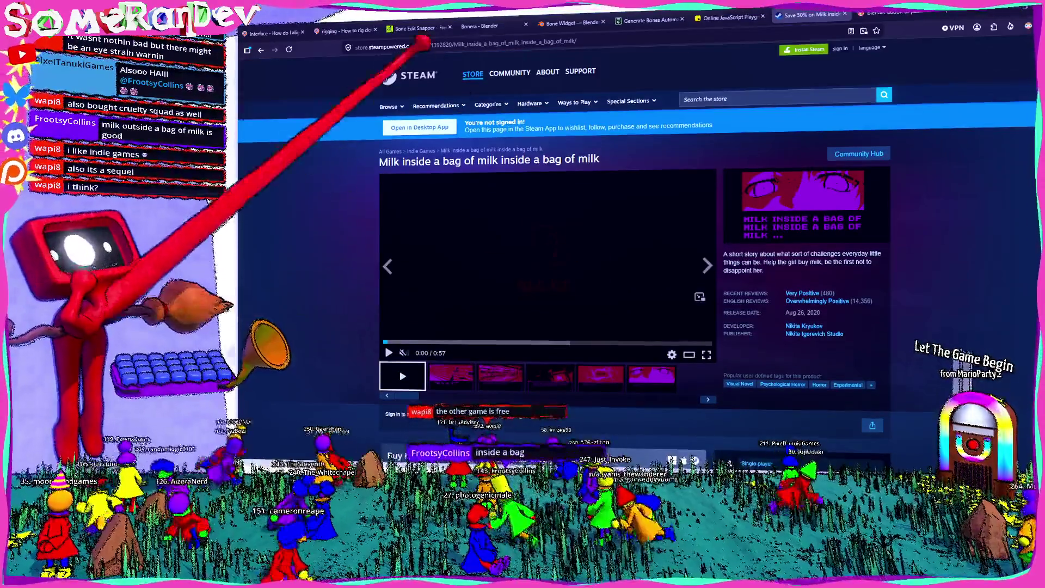
left_click(545, 266)
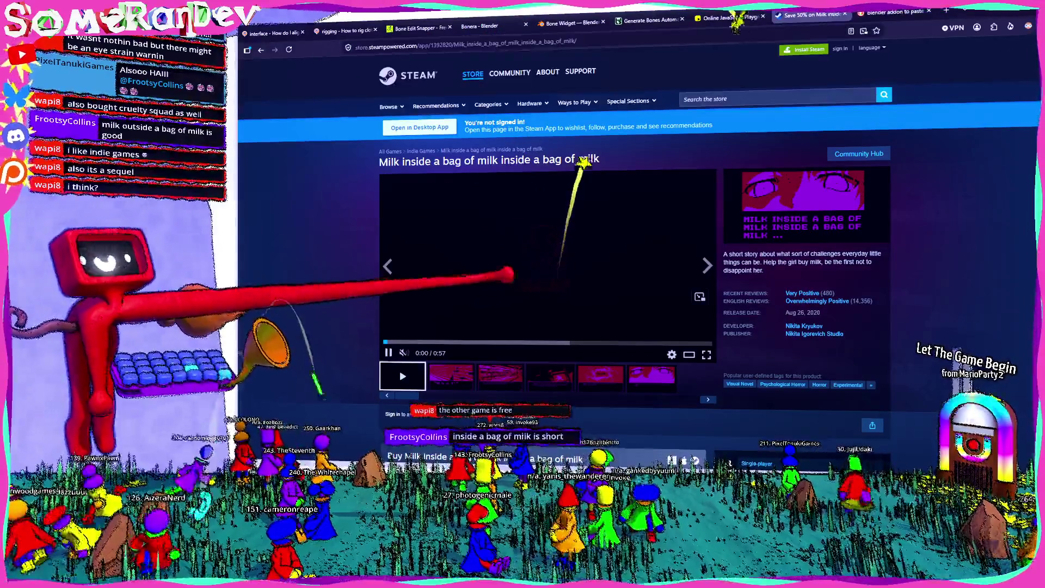
left_click(544, 266)
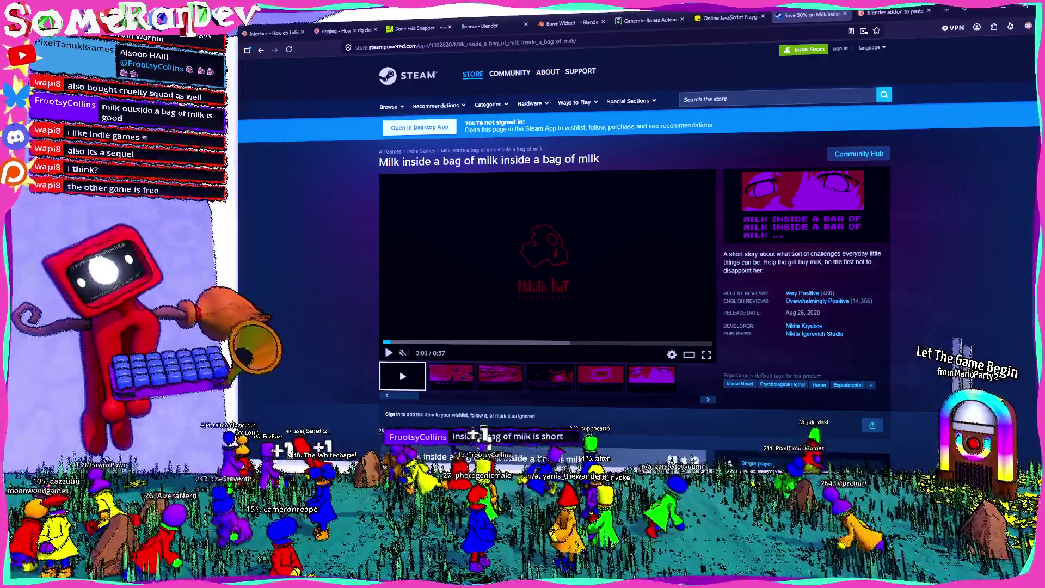
left_click(560, 342)
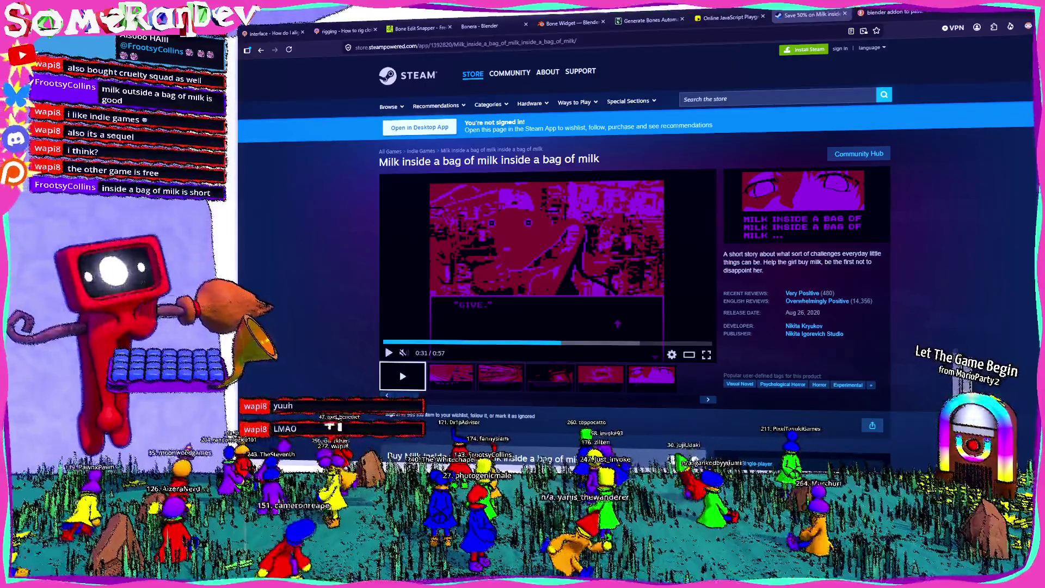
left_click(262, 49)
Search the Steam store for 'cruelty squad', view its store page, then return to Blender
key("ctrl+l")
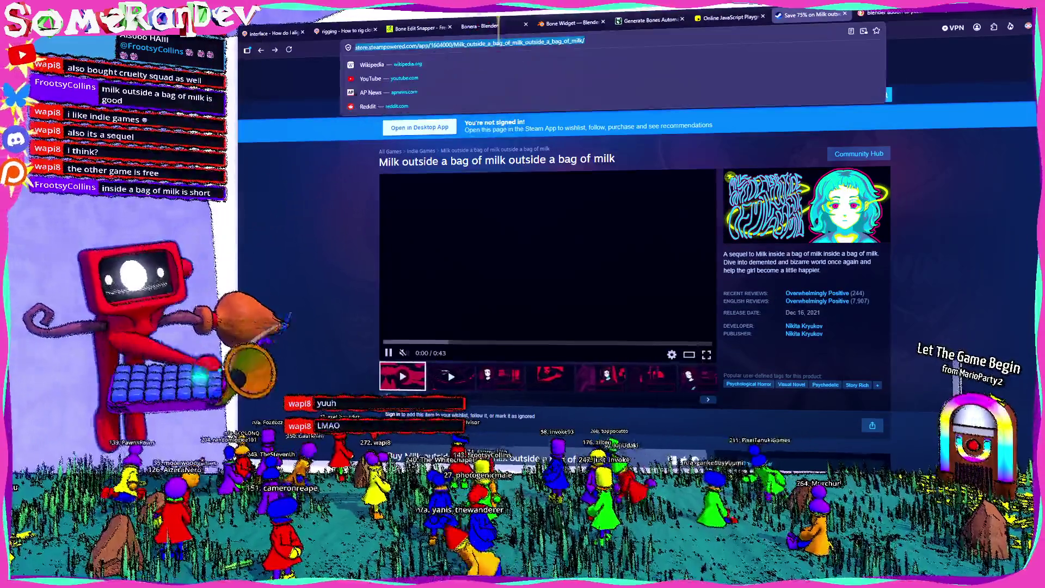
key("Escape")
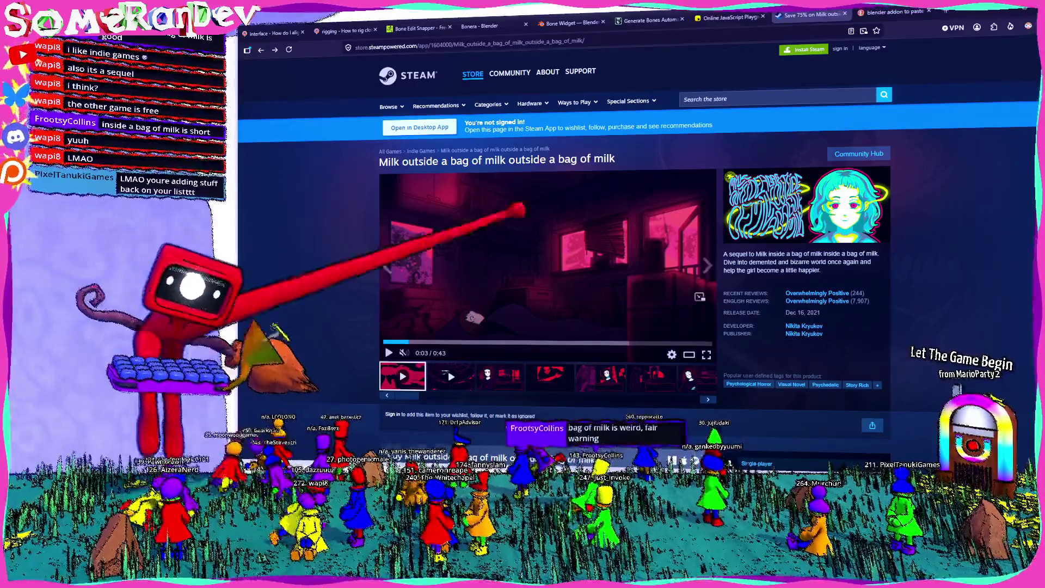
left_click(824, 96)
type("cruelty squad")
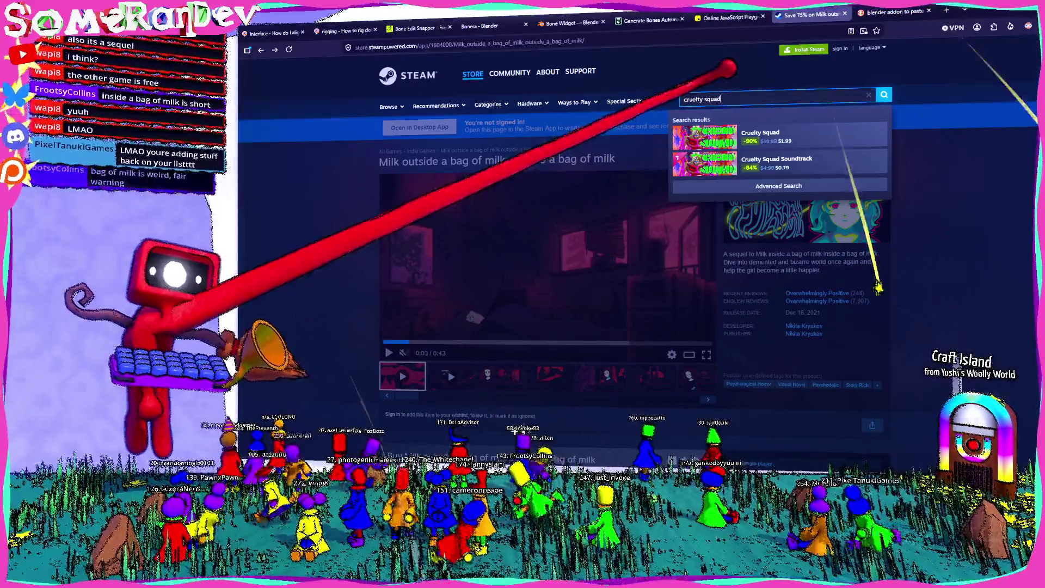
left_click(760, 134)
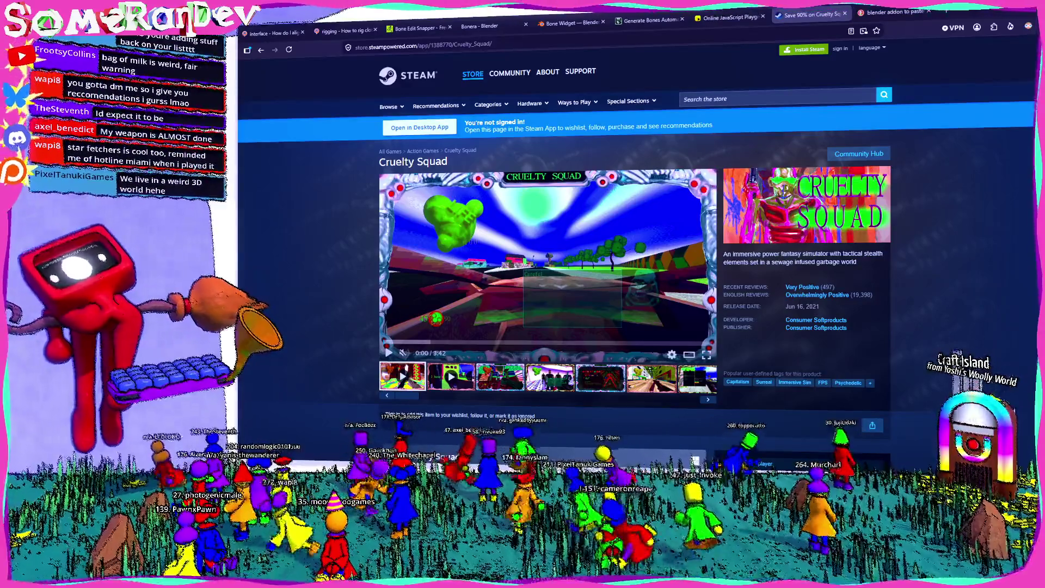
key("alt+Tab")
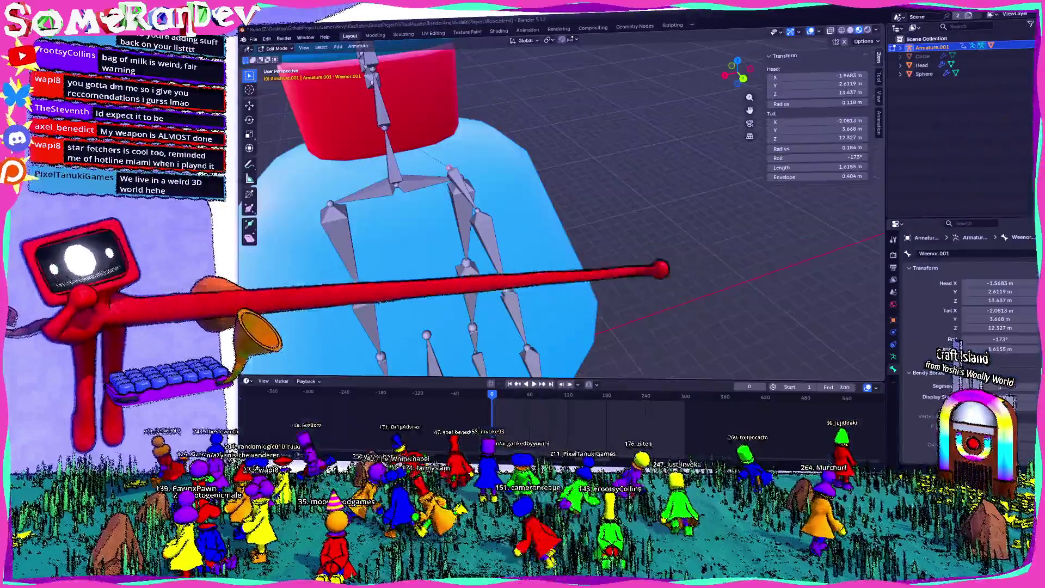
Orbit and zoom the viewport to inspect the skirt armature's bones from several sides
mouse_move(545, 218)
middle_mouse_down()
mouse_move(604, 205)
mouse_move(544, 218)
mouse_move(598, 214)
mouse_move(620, 218)
mouse_move(620, 228)
middle_mouse_up()
scroll(621, 229, "up", 5)
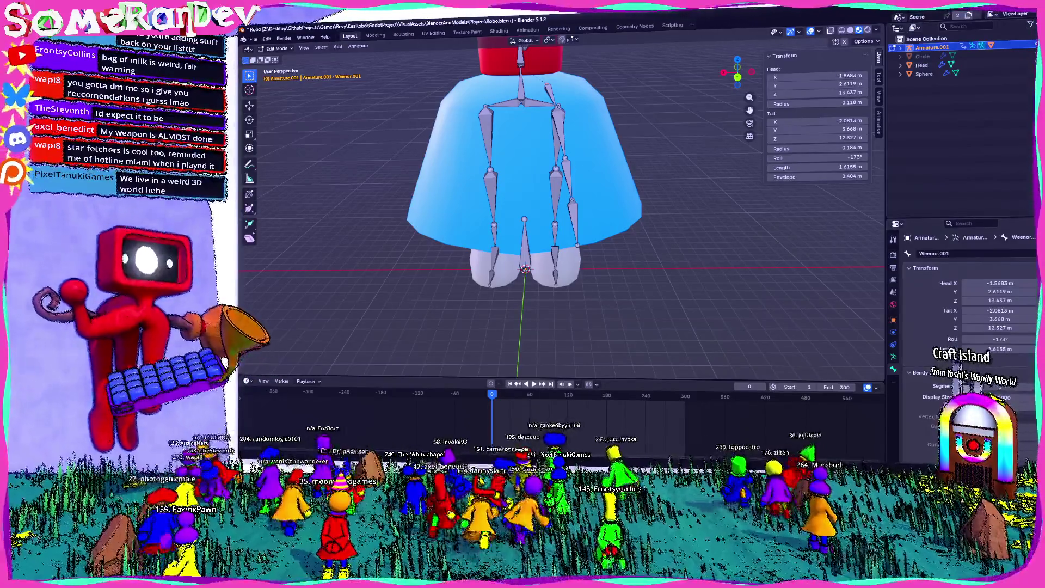
mouse_move(272, 292)
middle_mouse_down()
mouse_move(655, 270)
mouse_move(490, 228)
mouse_move(433, 241)
mouse_move(501, 250)
middle_mouse_up()
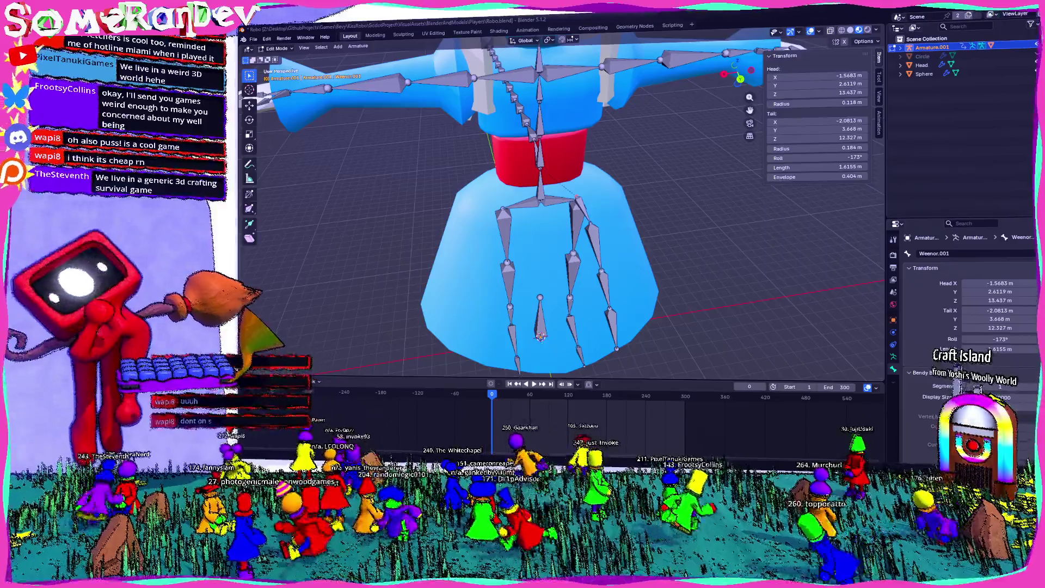
Switch to the Scripting workspace and create a new empty text block
mouse_move(677, 275)
middle_mouse_down()
mouse_move(660, 275)
mouse_move(705, 294)
middle_mouse_up()
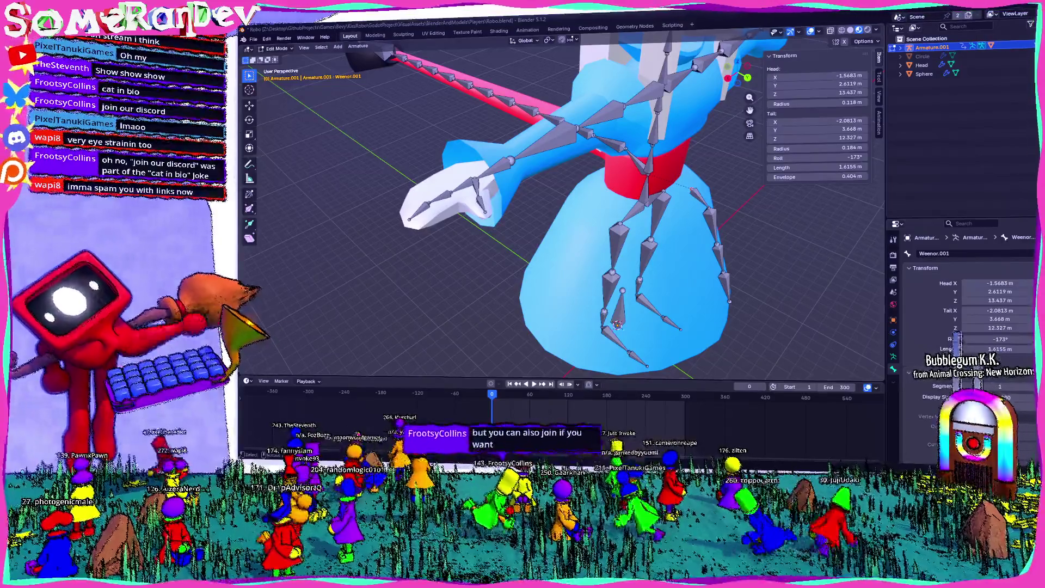
mouse_move(579, 221)
middle_mouse_down()
mouse_move(490, 210)
mouse_move(578, 226)
mouse_move(563, 235)
mouse_move(888, 226)
mouse_move(693, 210)
mouse_move(728, 226)
mouse_move(754, 212)
mouse_move(700, 203)
middle_mouse_up()
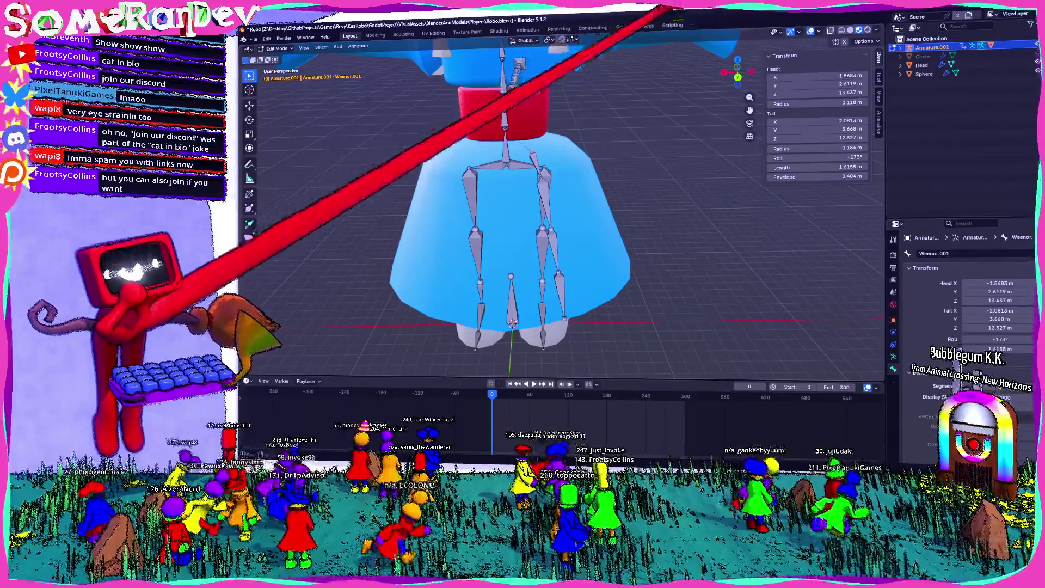
left_click(672, 25)
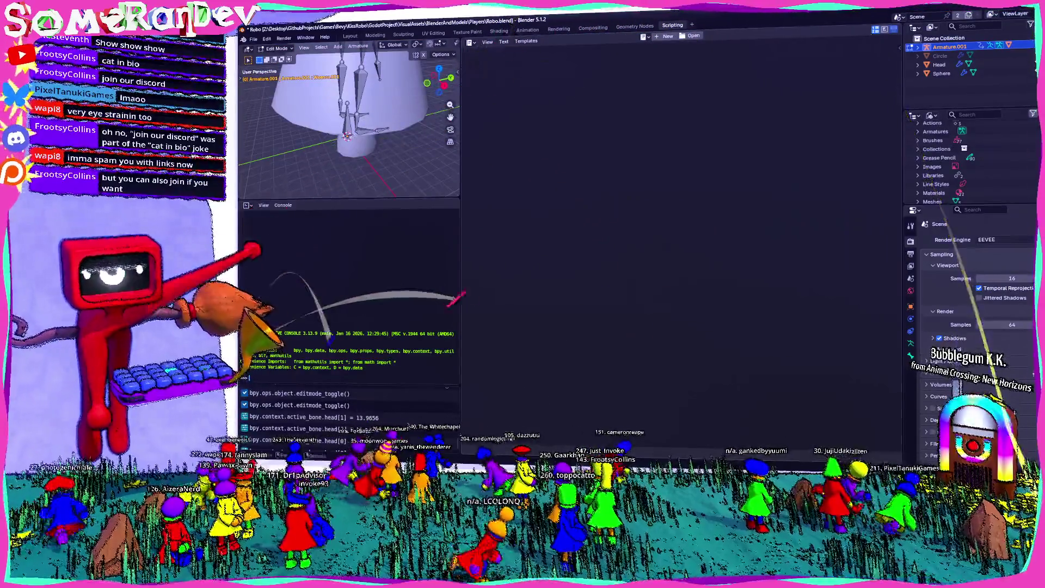
left_click(665, 35)
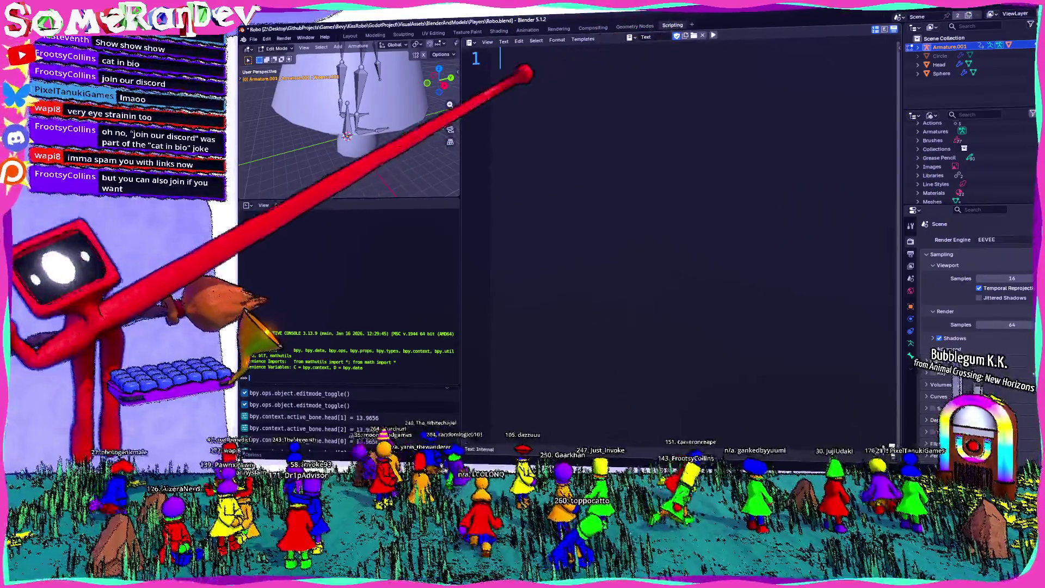
key("alt+Tab")
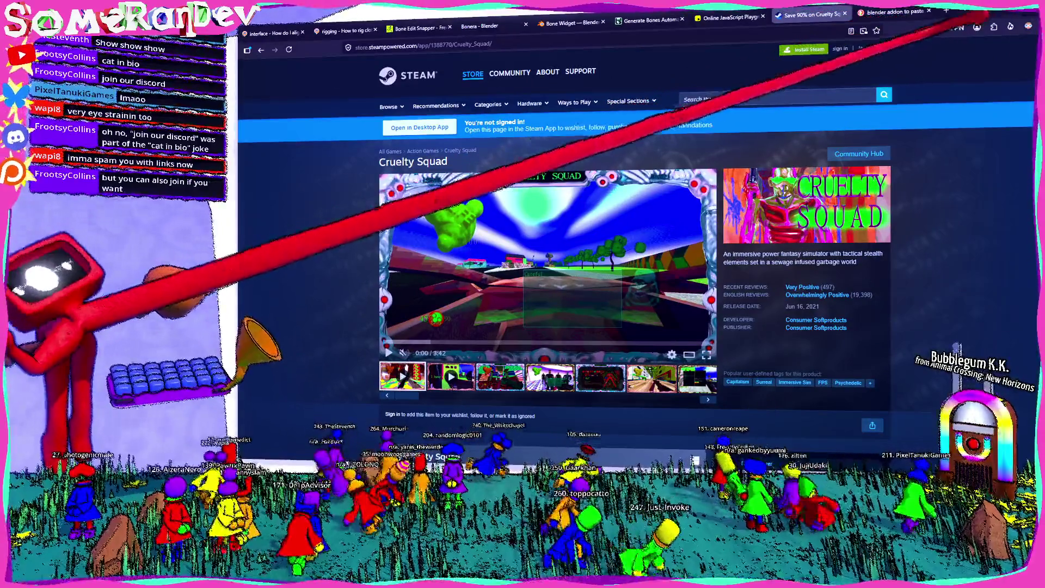
Close the Steam and addon tabs and search 'blender how to set the head position in python'
key("ctrl+t")
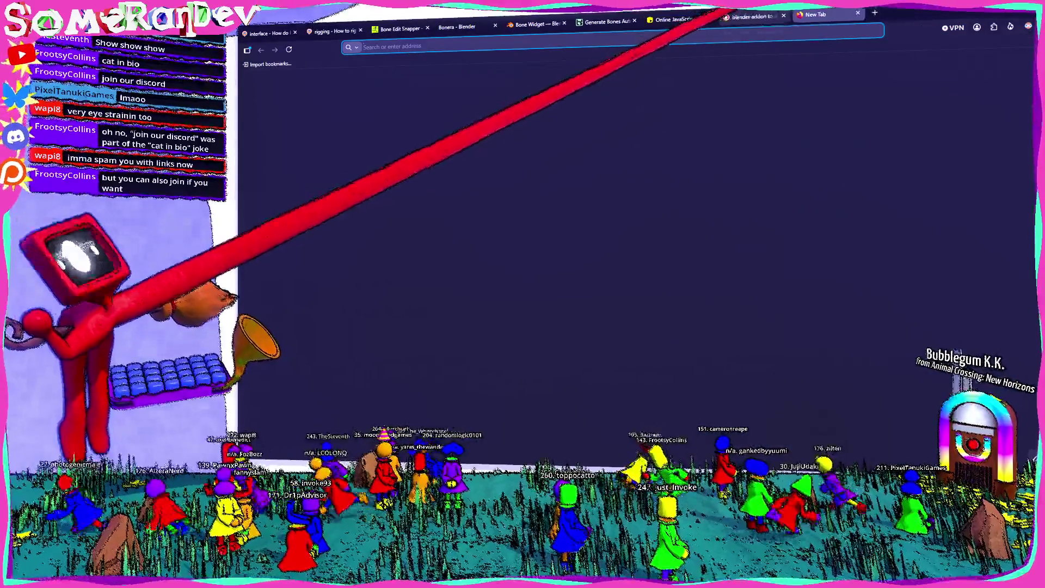
left_click(779, 16)
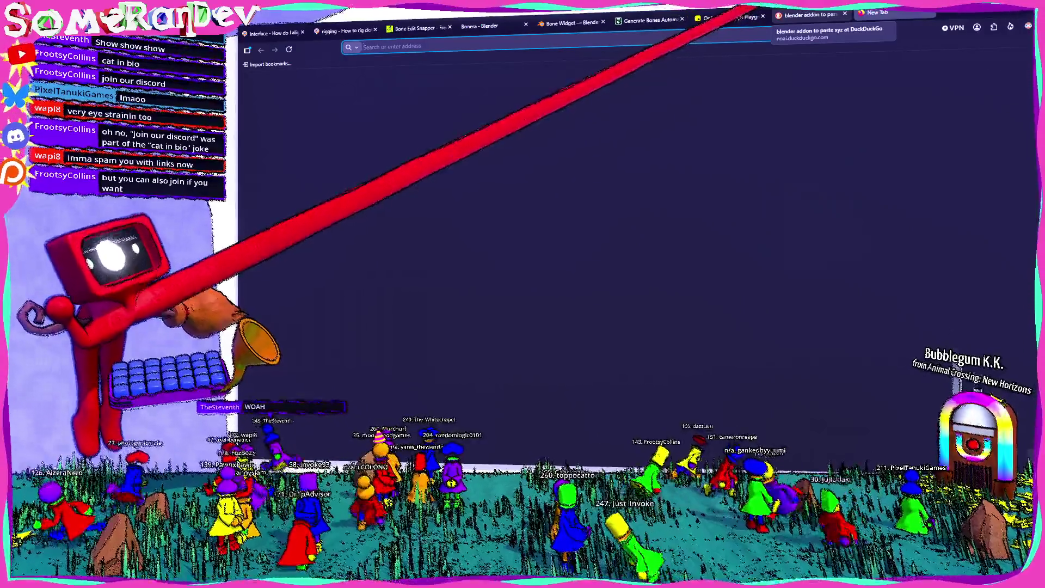
left_click(844, 14)
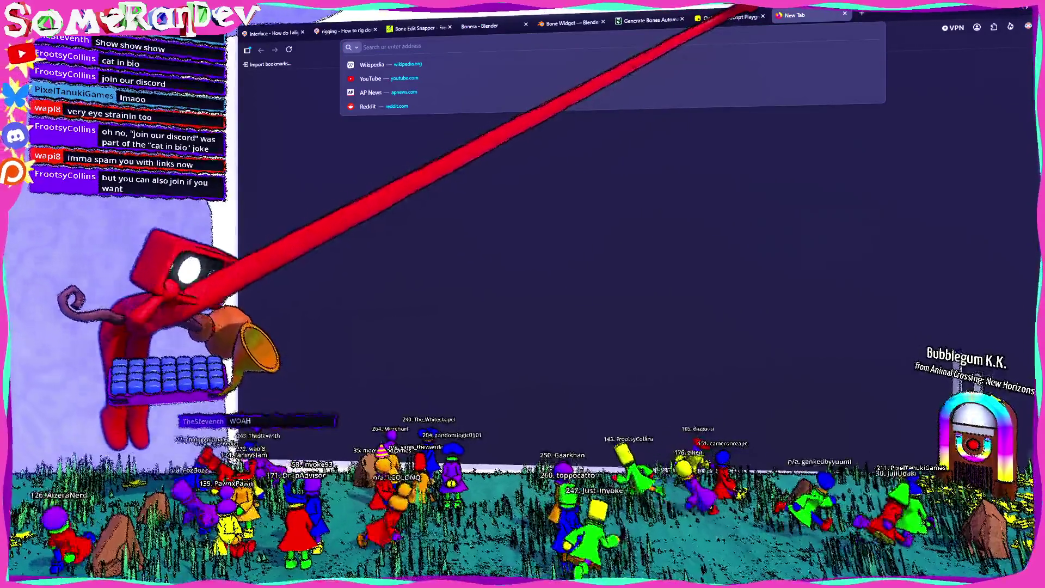
type("blender")
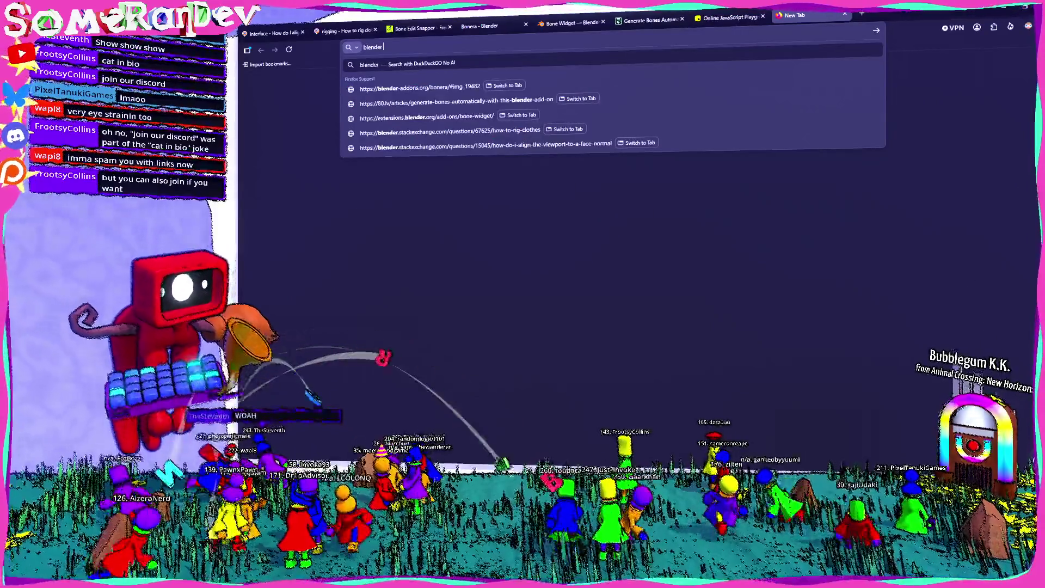
type(" how to set the head position in pyth")
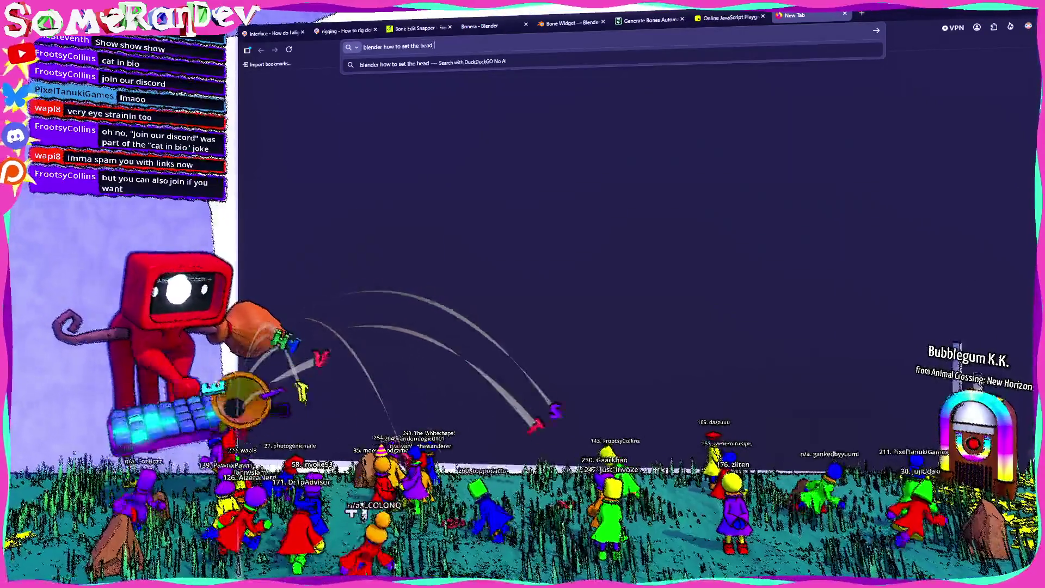
type("ong")
key("Return")
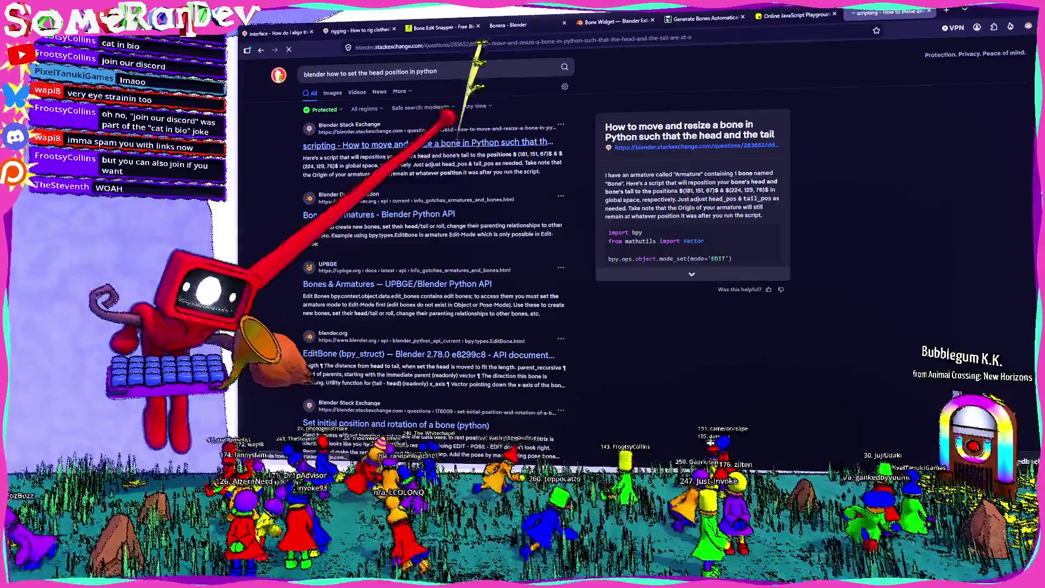
Read the Stack Exchange answer's code for moving and resizing a bone, including its mode_set line
left_click(463, 142)
scroll(598, 273, "down", 10)
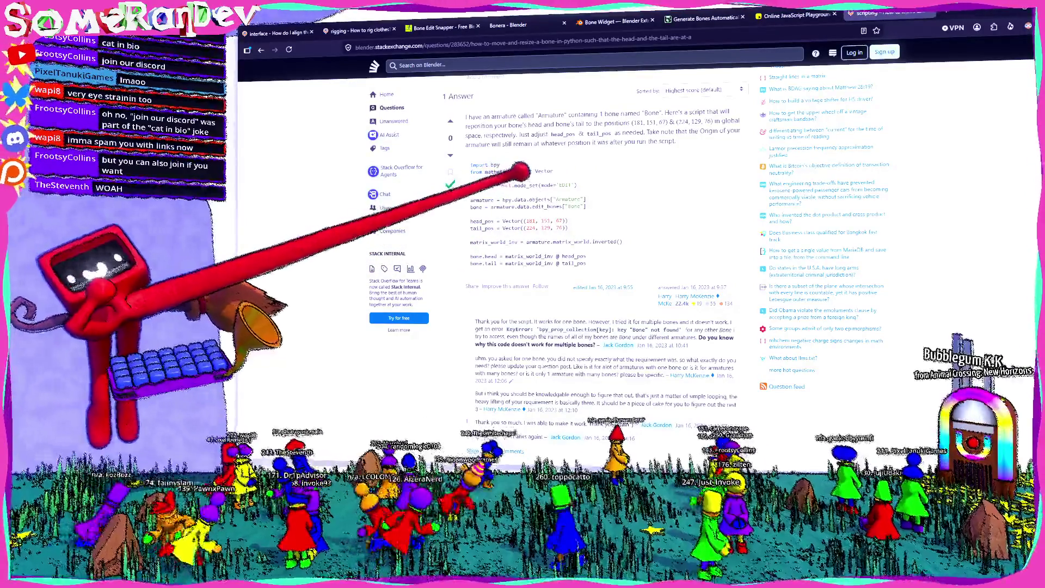
left_click_drag(515, 186, 601, 185)
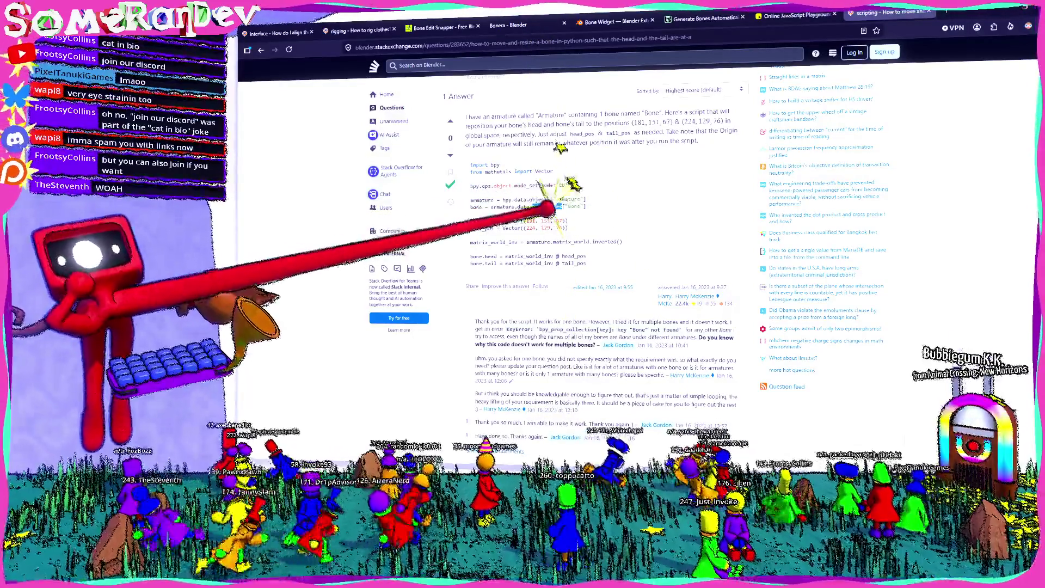
left_click(596, 198)
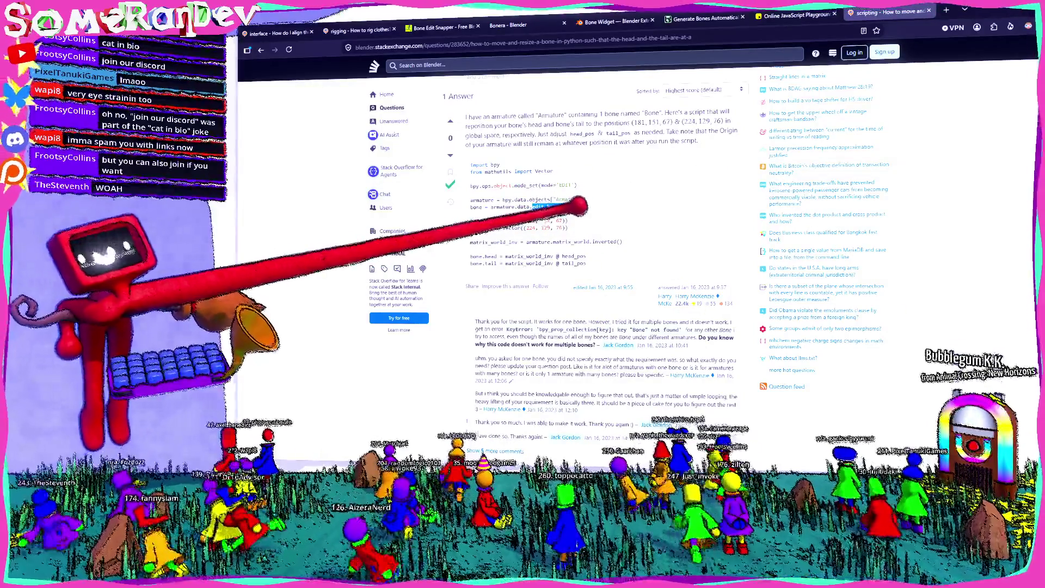
key("alt+Tab")
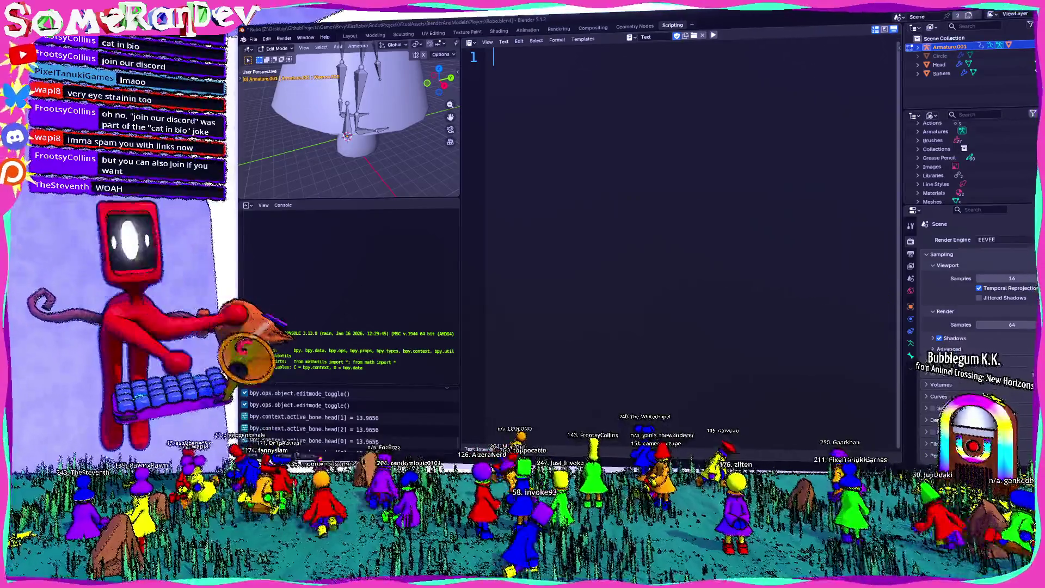
Paste the bpy and Vector imports, add armature = bpy.data.objects["Armature.001"], and begin armature.data
type("import bpy from mathutils import Vector")
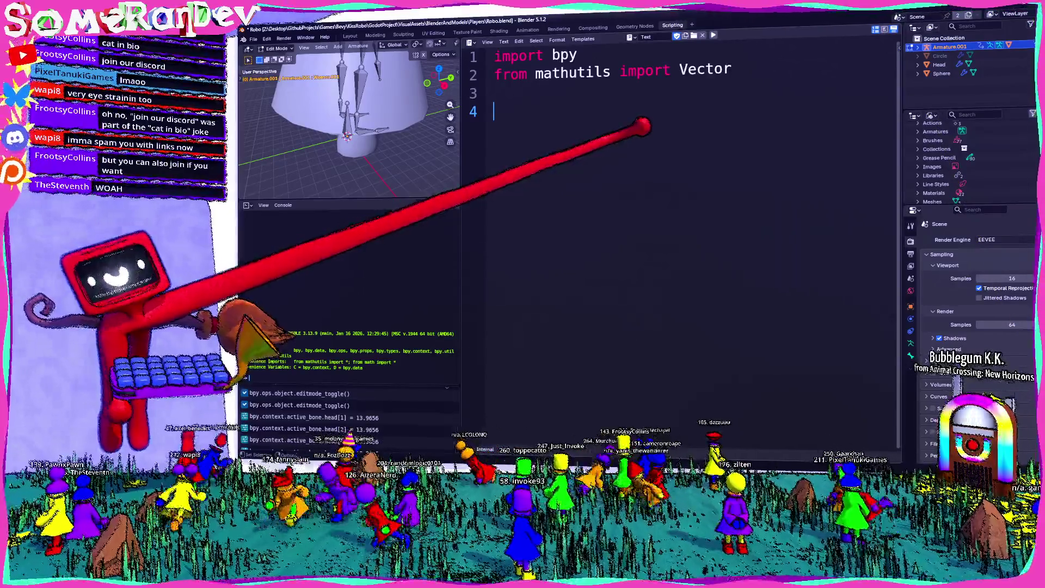
type("bpy.")
type("data")
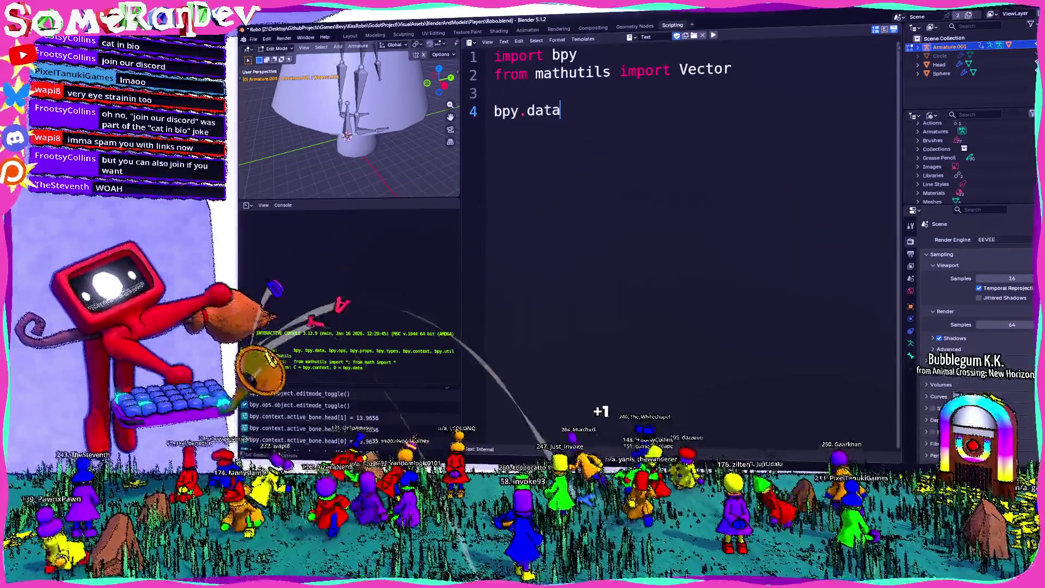
type(".objects[\"")
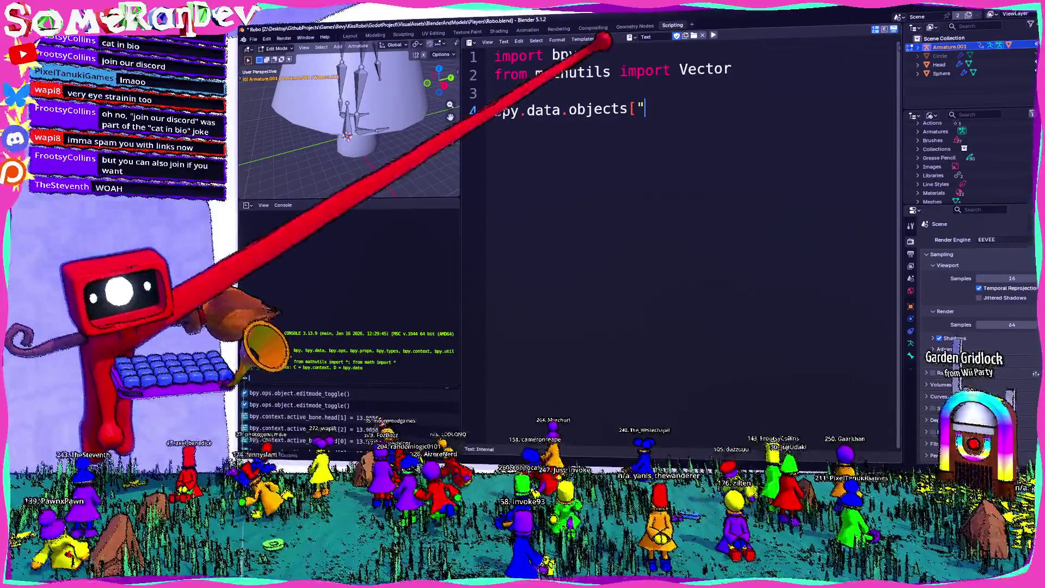
type("Armature.001")
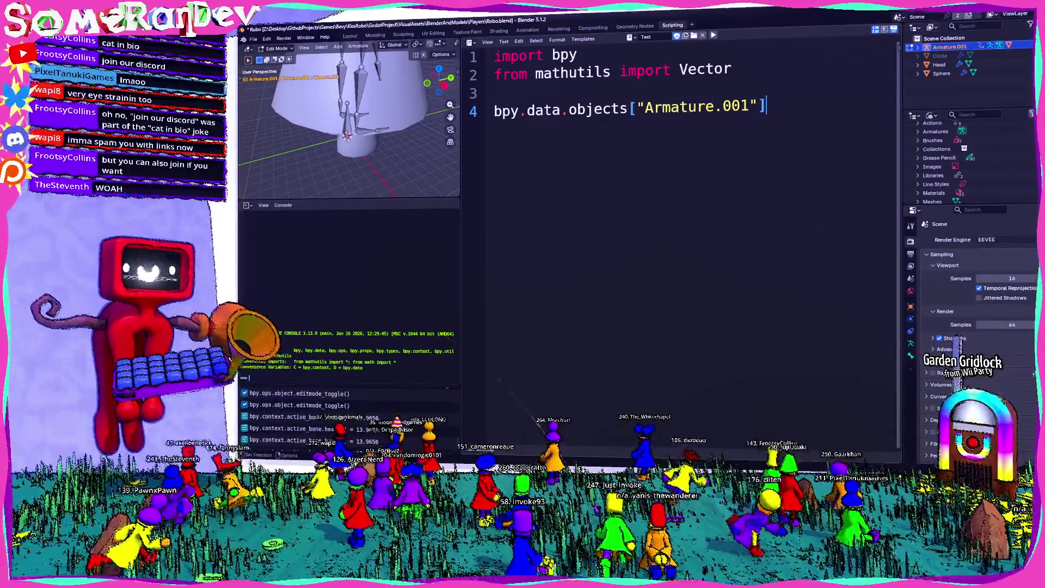
key("Home")
type("arma")
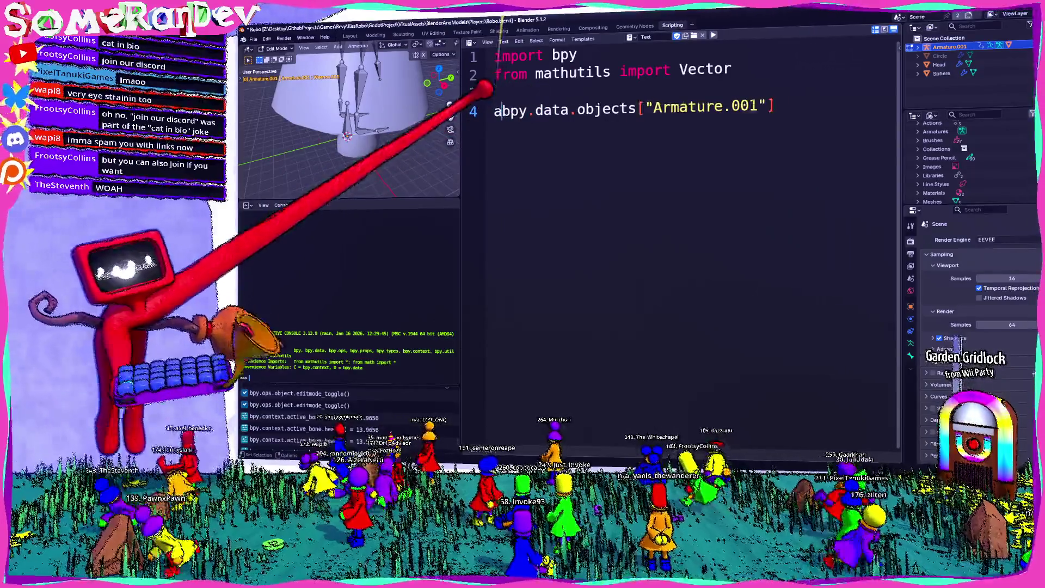
type("ture =")
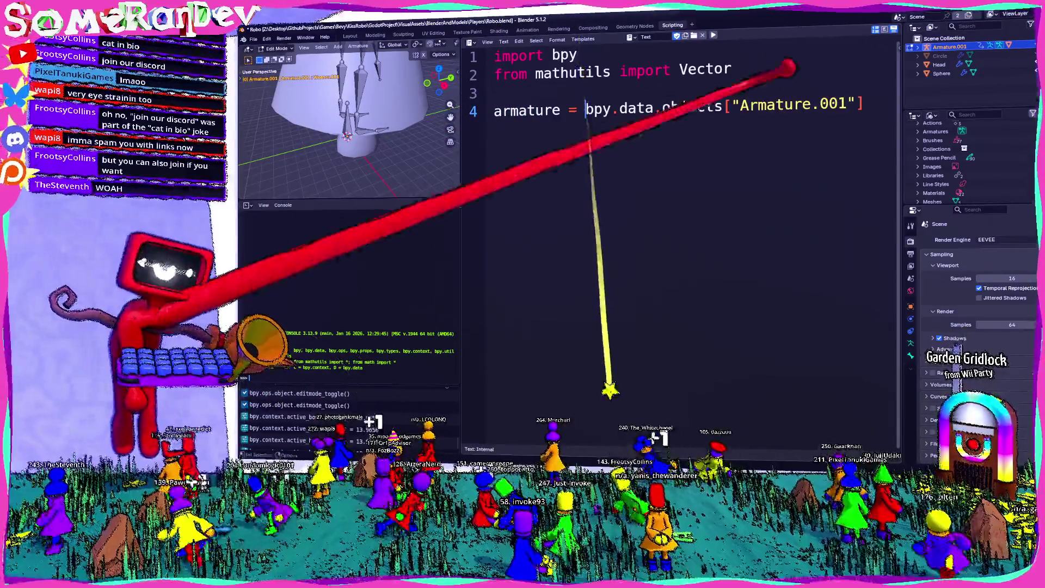
key("End")
key("Return")
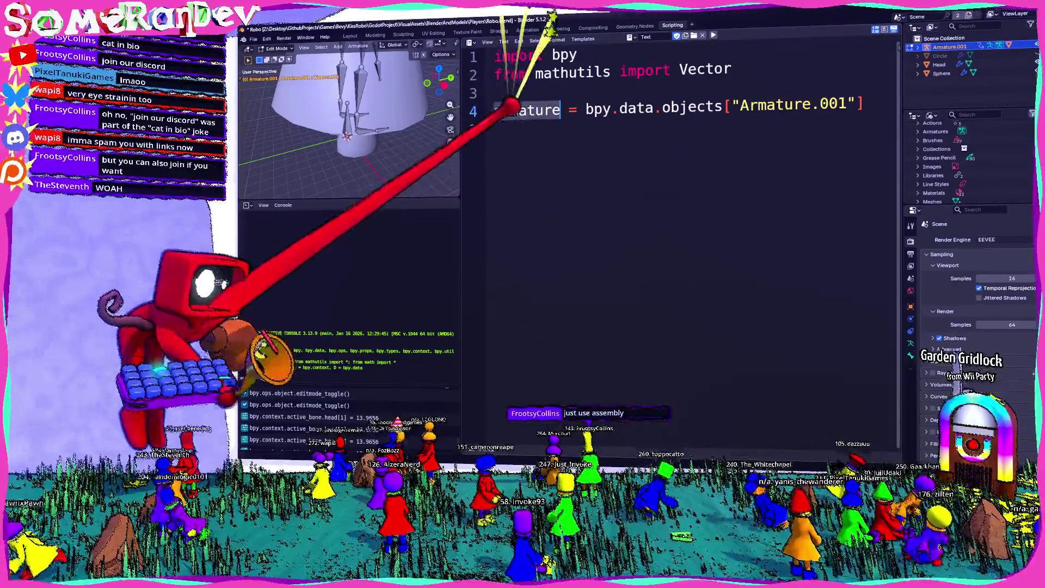
type("armature.data.")
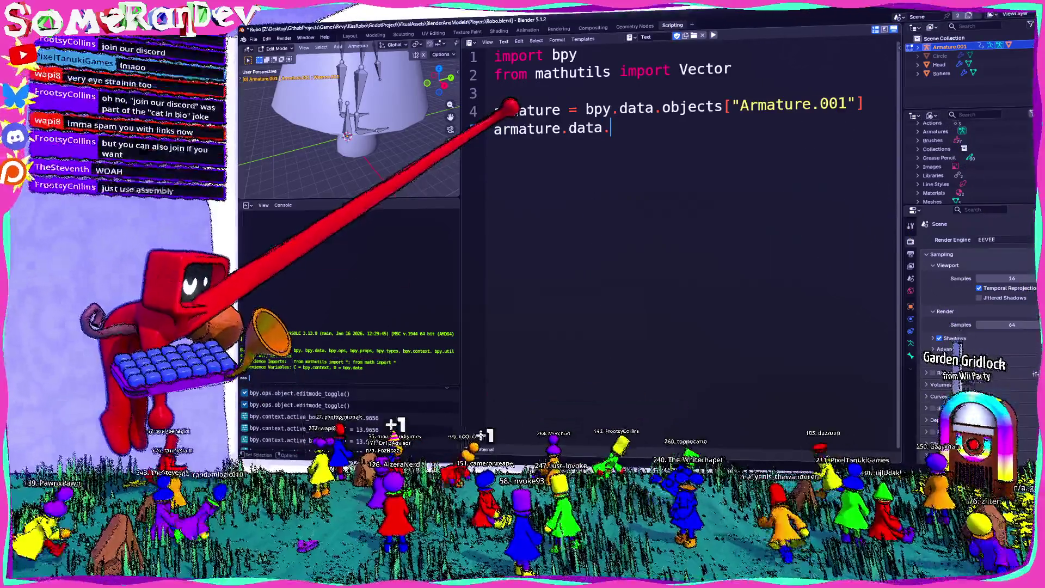
type("it")
key("BackSpace")
key("BackSpace")
key("BackSpace")
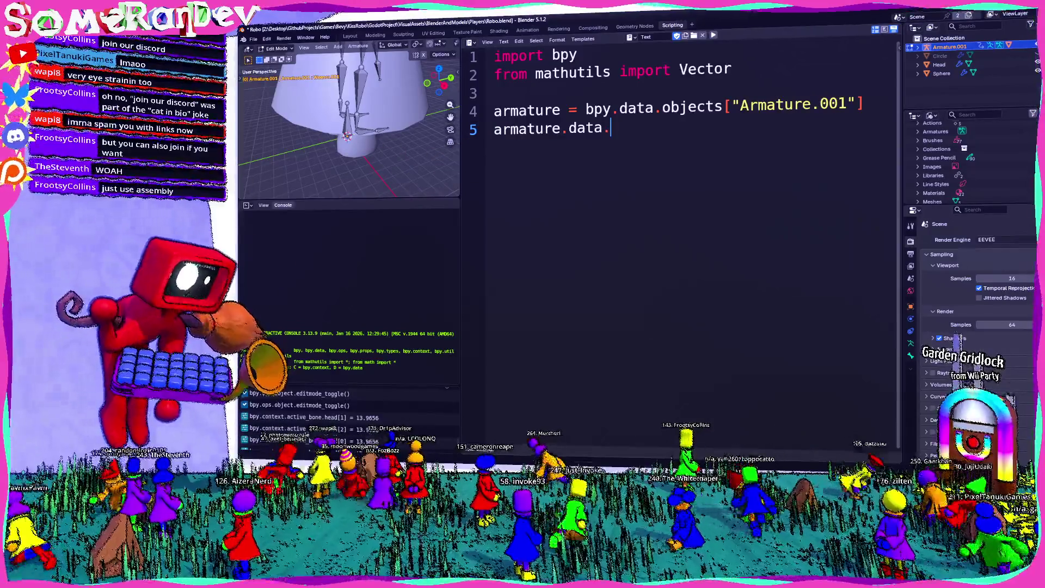
Search the web for 'blender api' and open the Blender Python API documentation
key("alt+Tab")
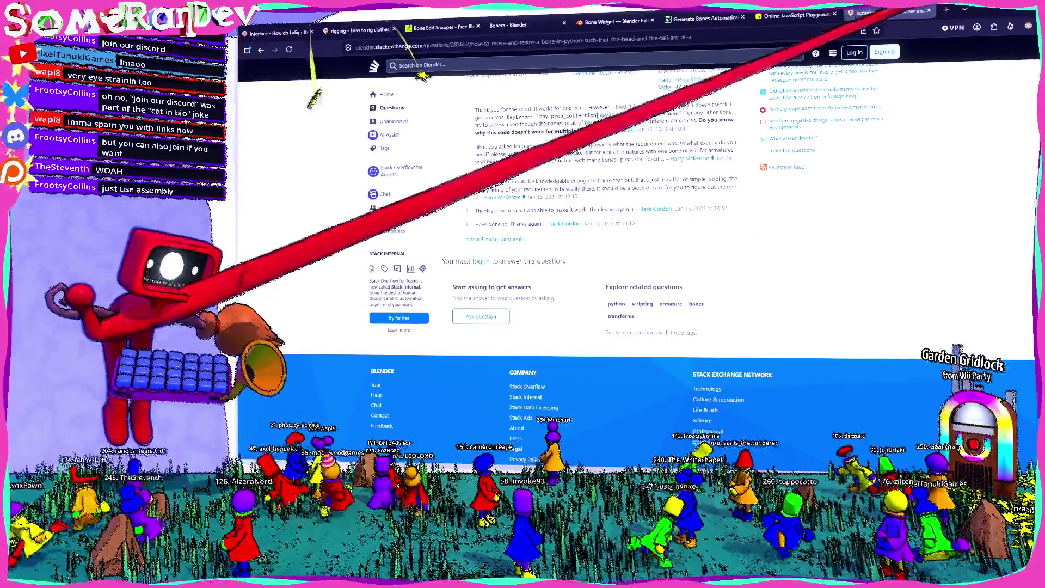
scroll(778, 109, "up", 4)
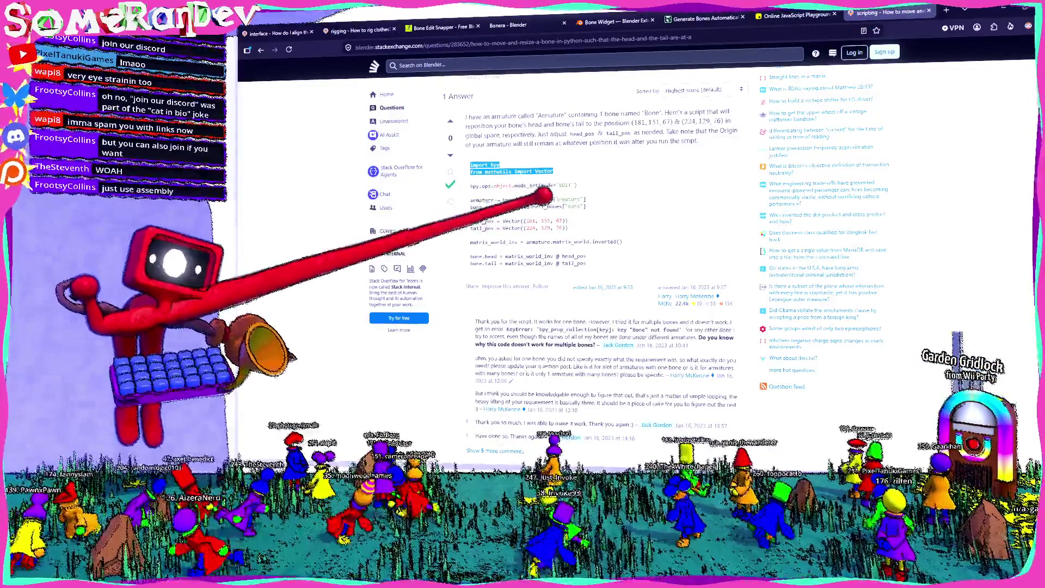
key("ctrl+t")
type("blender api")
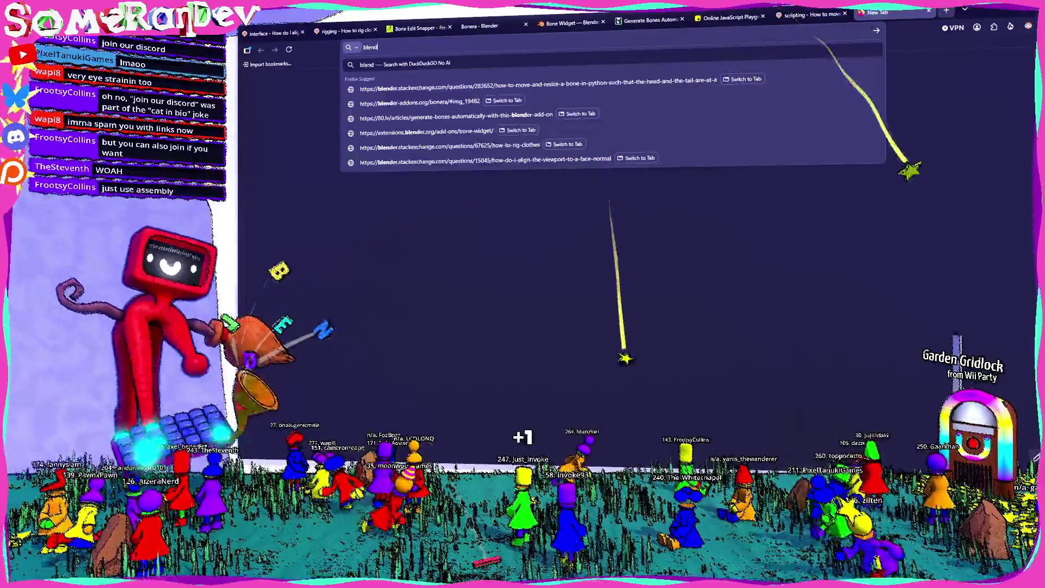
key("Return")
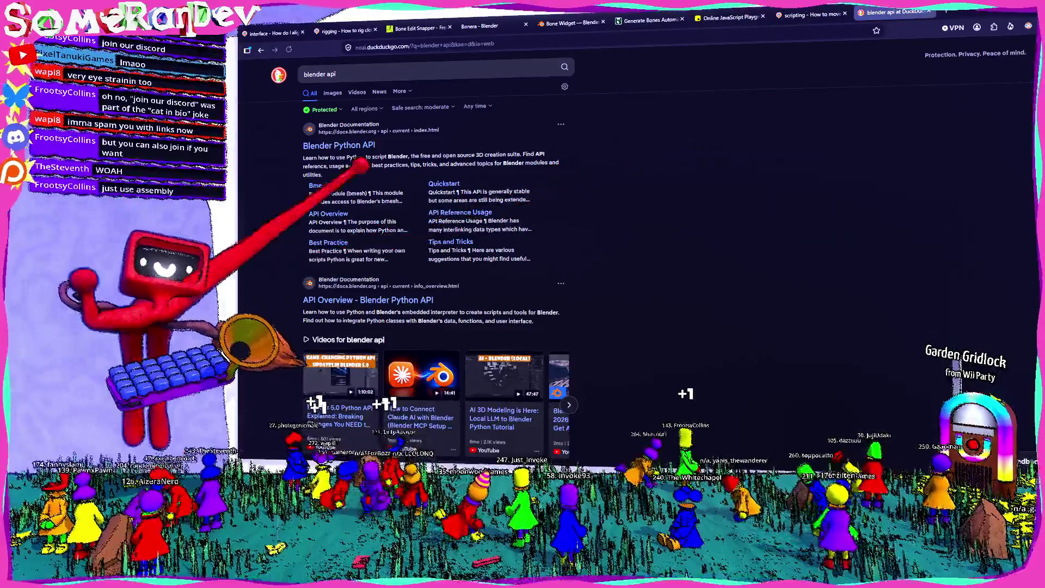
left_click(339, 144)
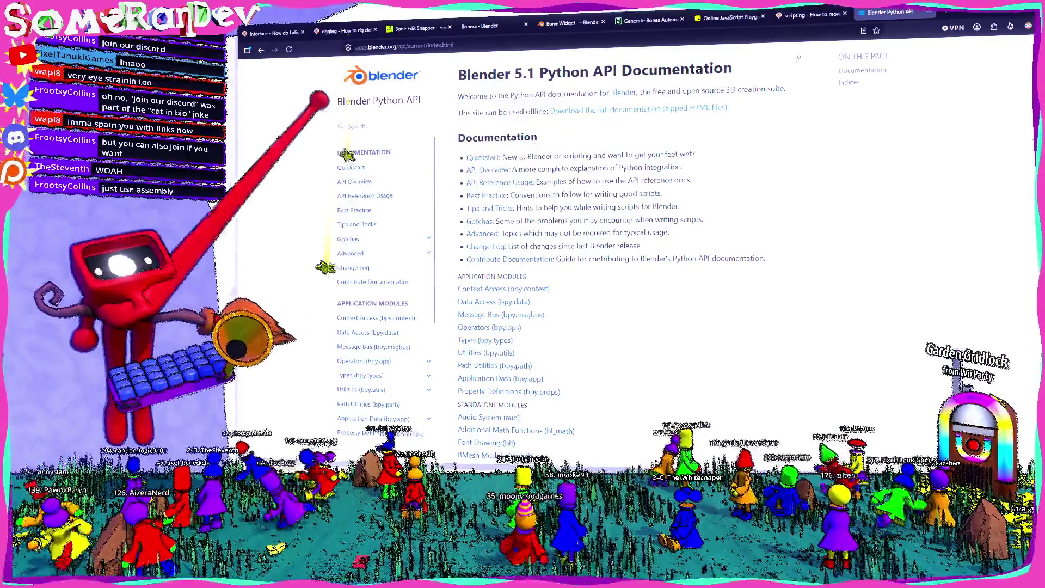
type("edit_bones")
Open the Armature reference at its edit_bones entry and scroll through its properties
key("Return")
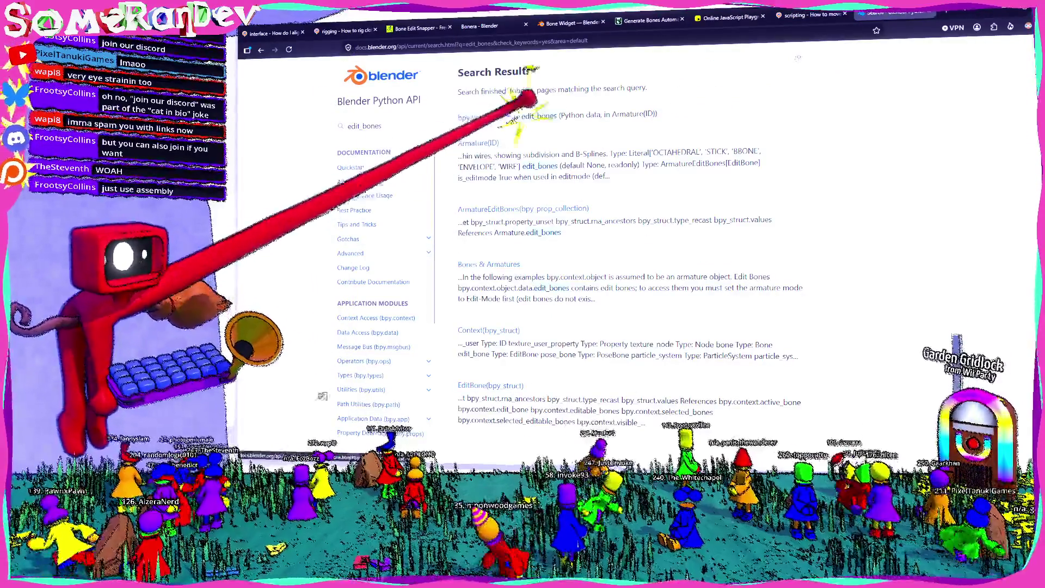
left_click(508, 116)
scroll(723, 153, "up", 6)
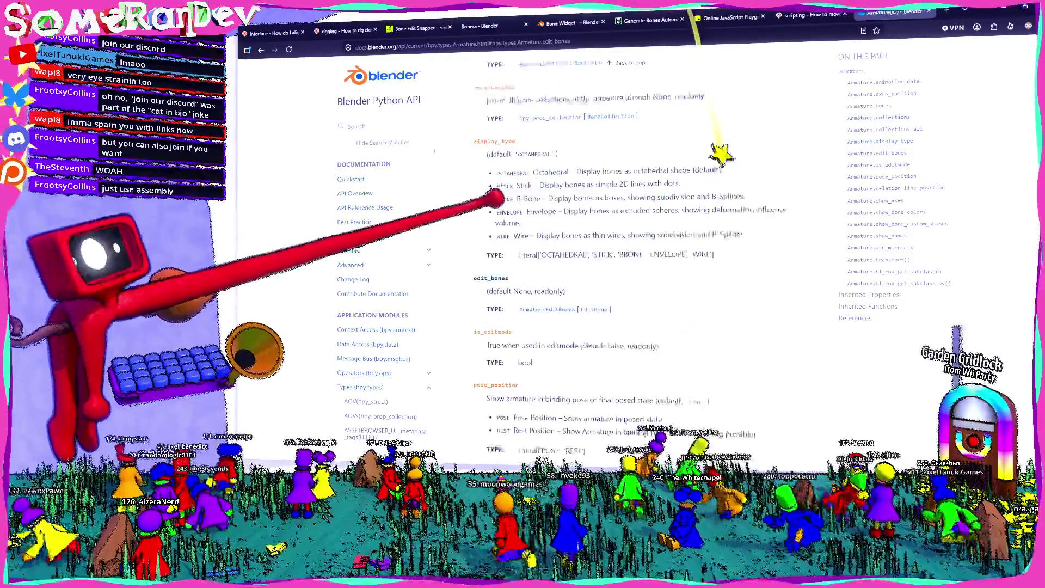
scroll(798, 57, "up", 3)
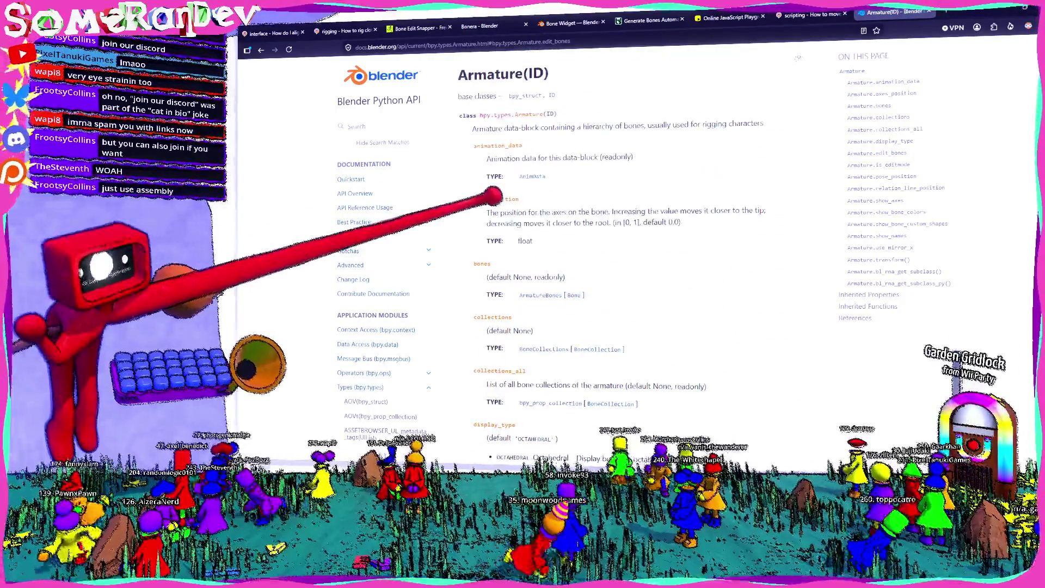
scroll(797, 57, "down", 7)
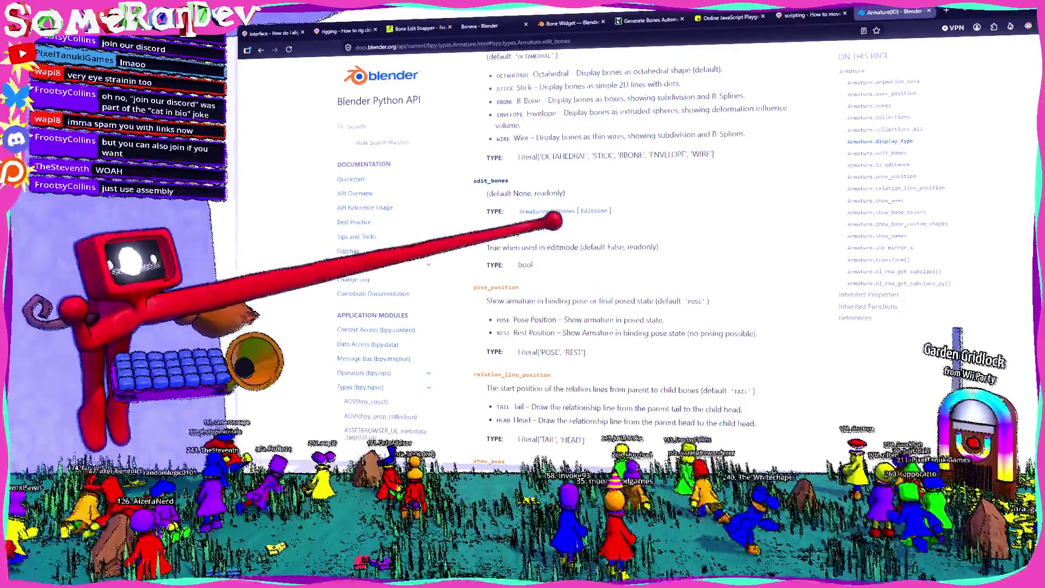
scroll(550, 224, "down", 1)
scroll(487, 244, "down", 5)
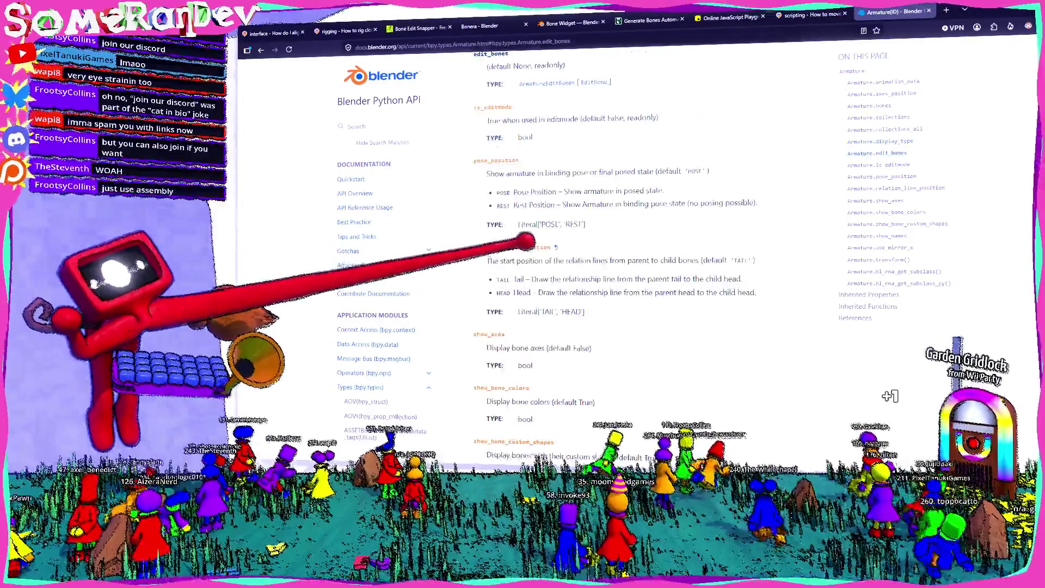
scroll(484, 210, "down", 7)
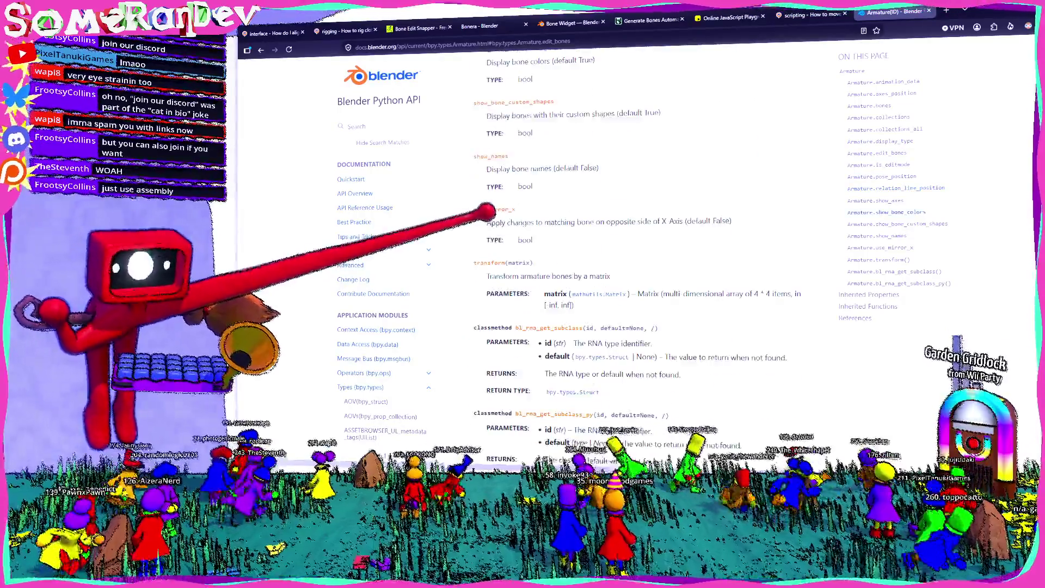
scroll(626, 245, "down", 9)
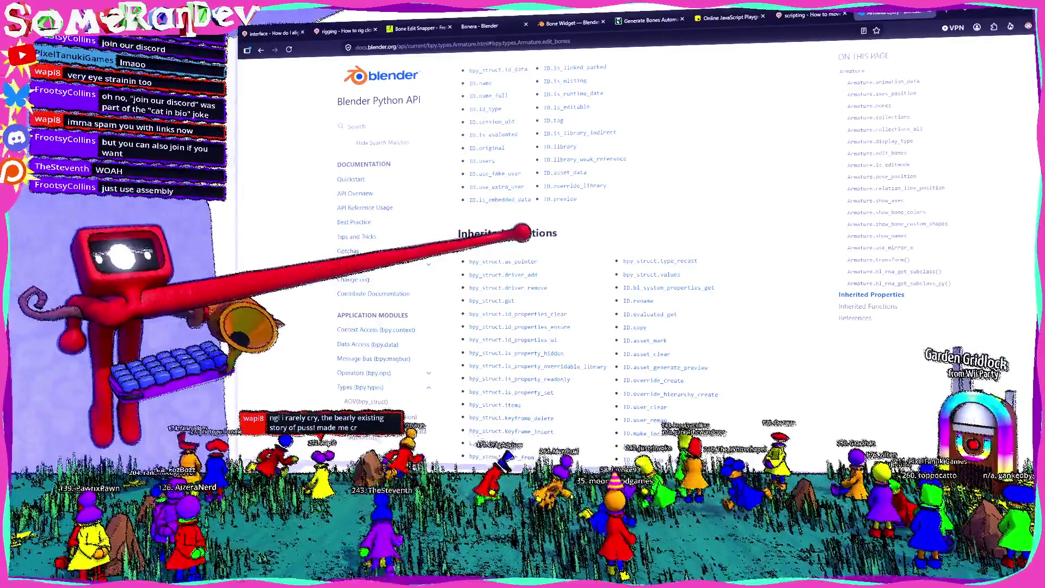
scroll(525, 240, "down", 3)
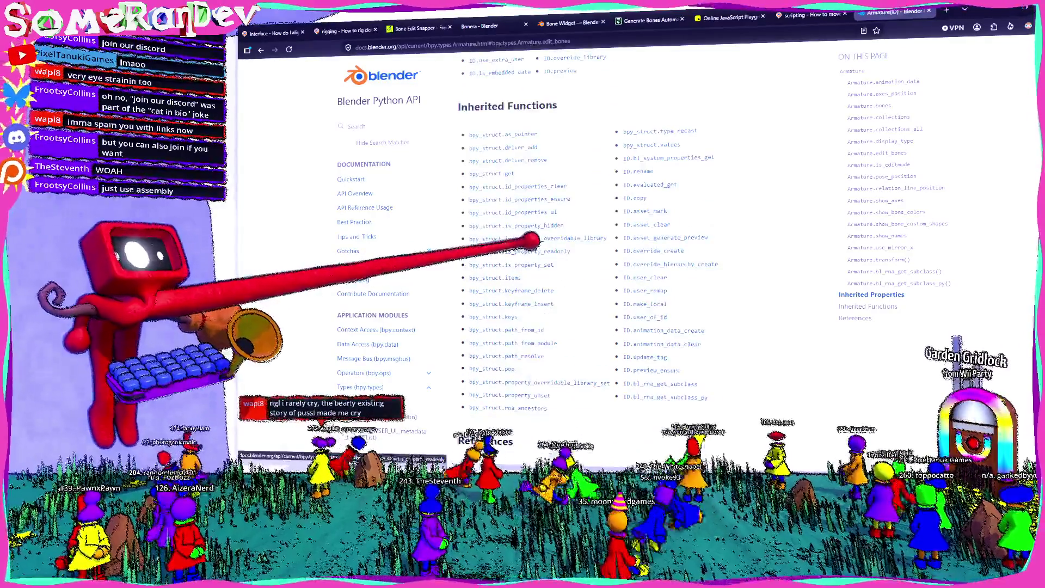
scroll(526, 245, "down", 2)
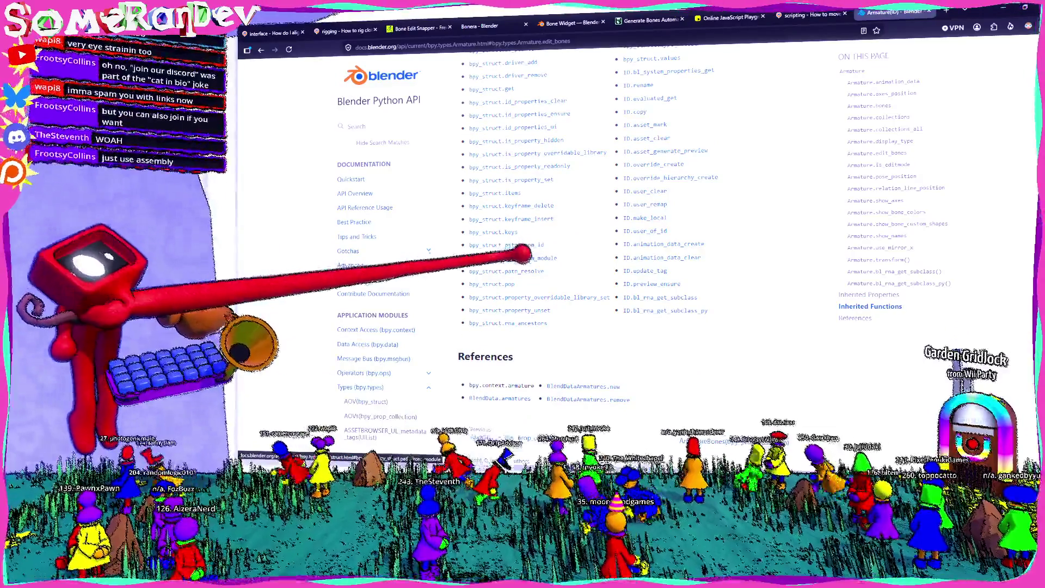
scroll(522, 251, "down", 1)
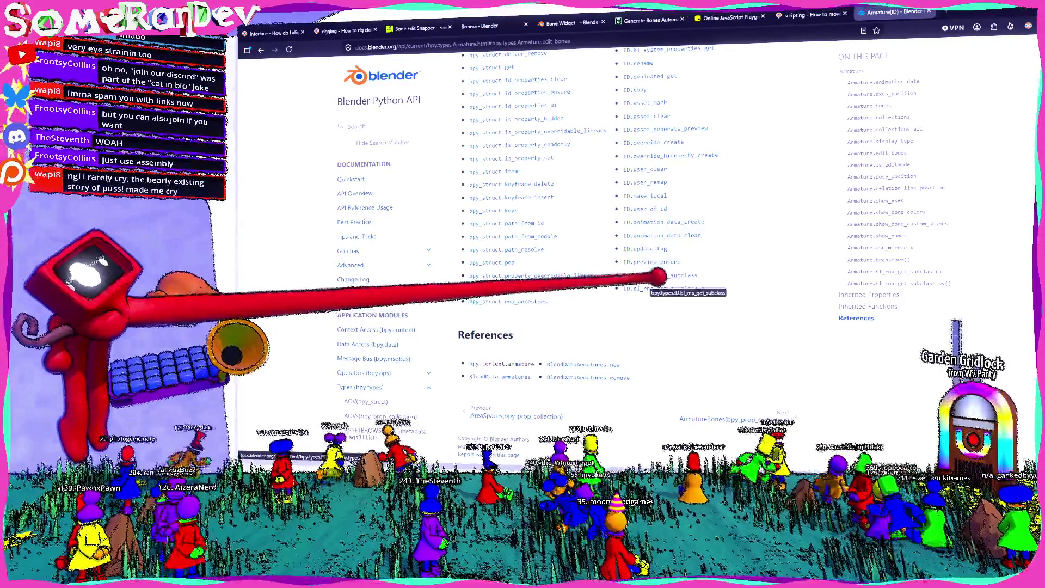
scroll(659, 279, "up", 3)
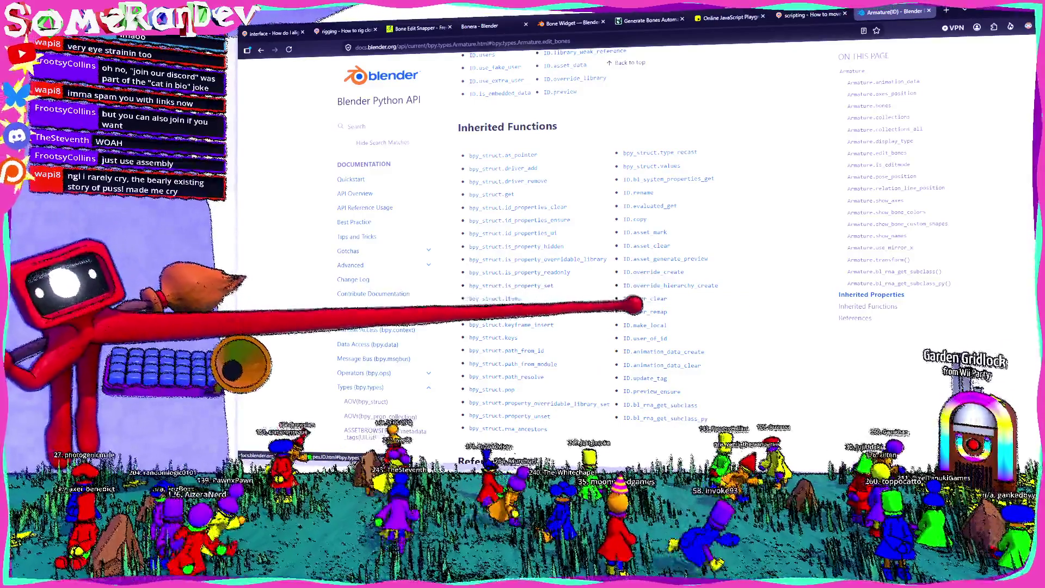
scroll(633, 298, "up", 5)
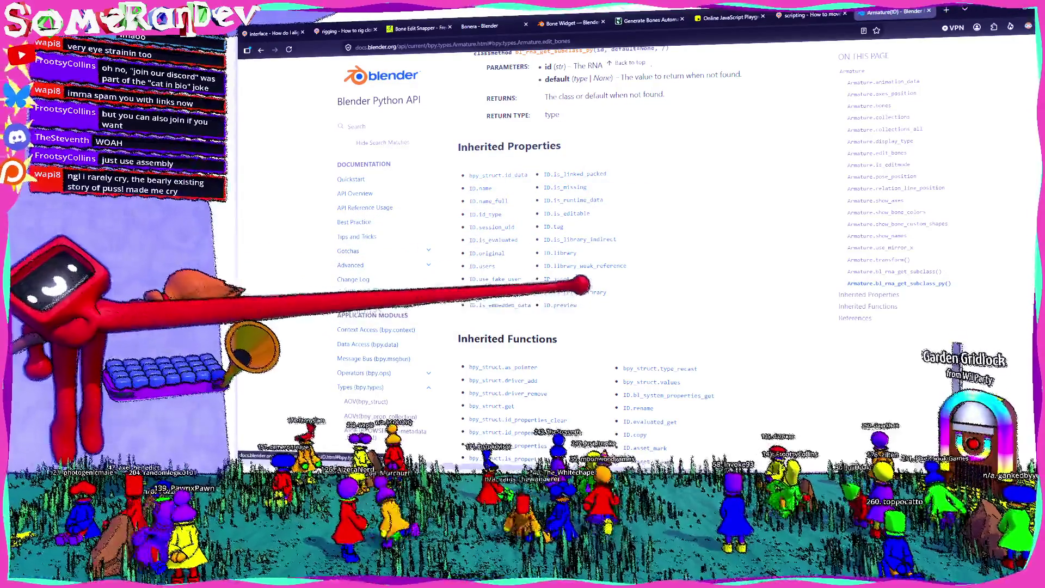
scroll(585, 261, "up", 7)
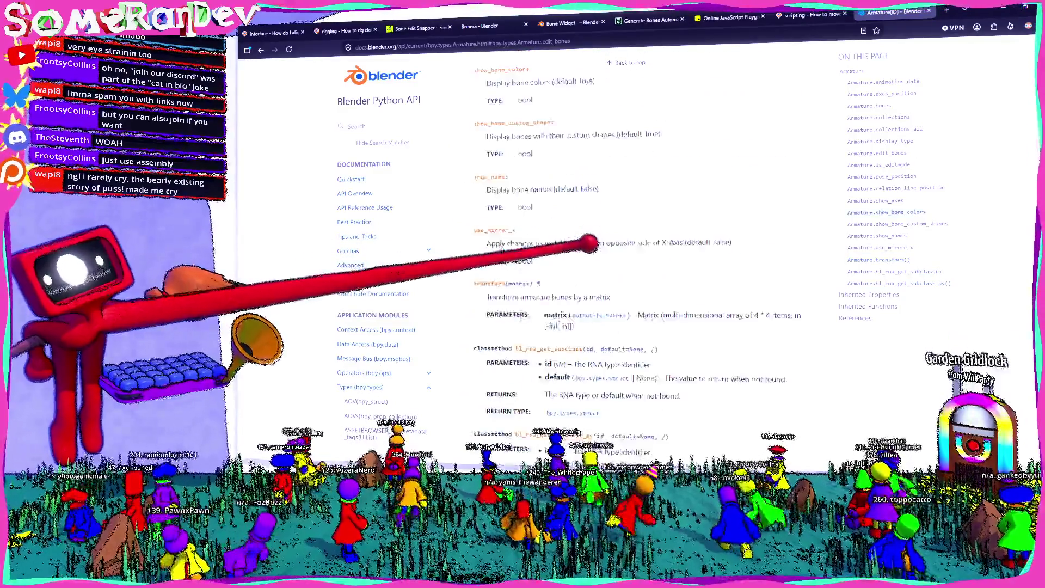
scroll(588, 244, "up", 1)
scroll(589, 247, "up", 3)
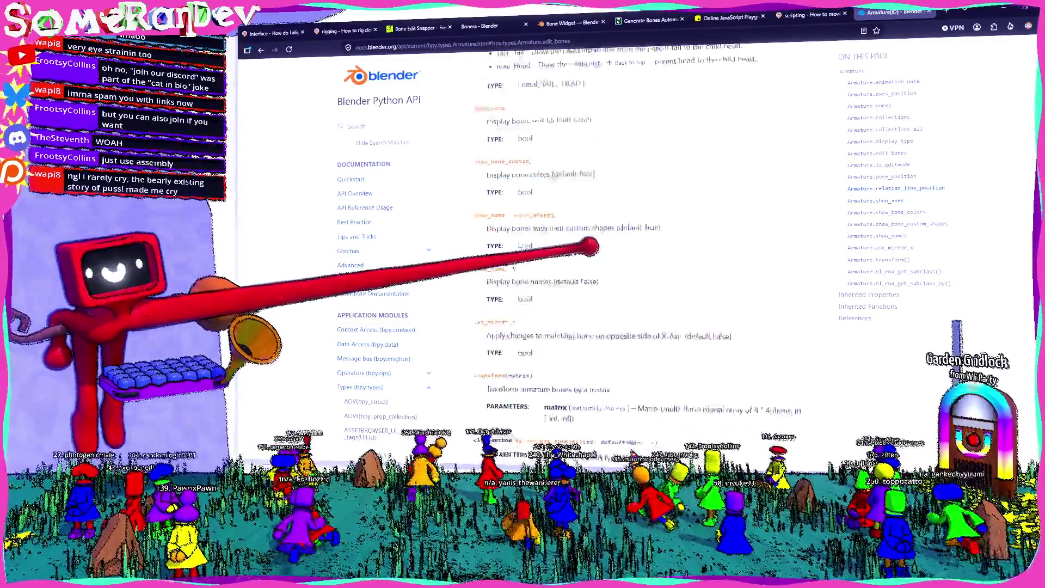
scroll(503, 199, "up", 7)
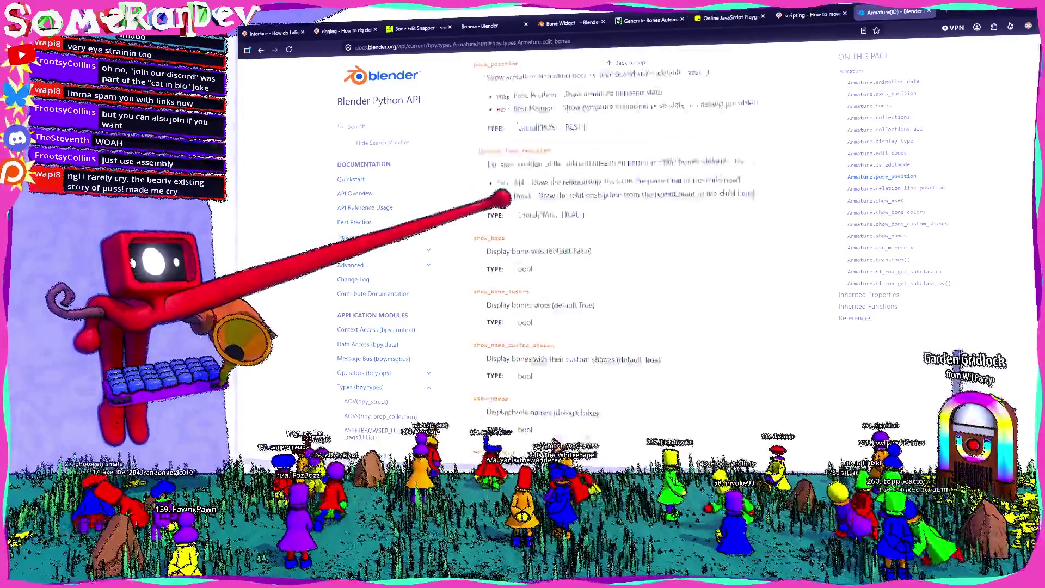
scroll(504, 201, "up", 4)
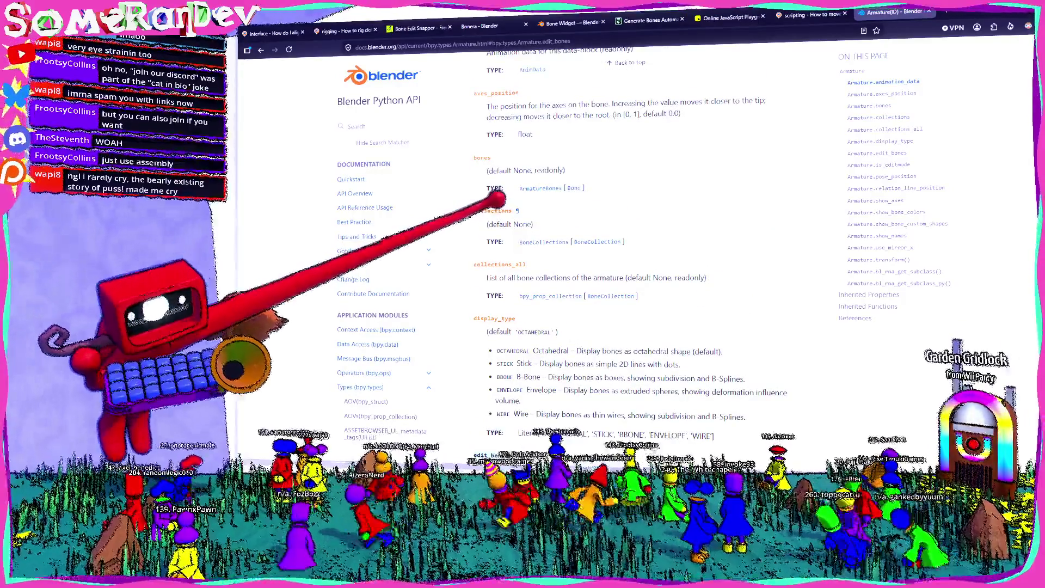
scroll(498, 197, "up", 1)
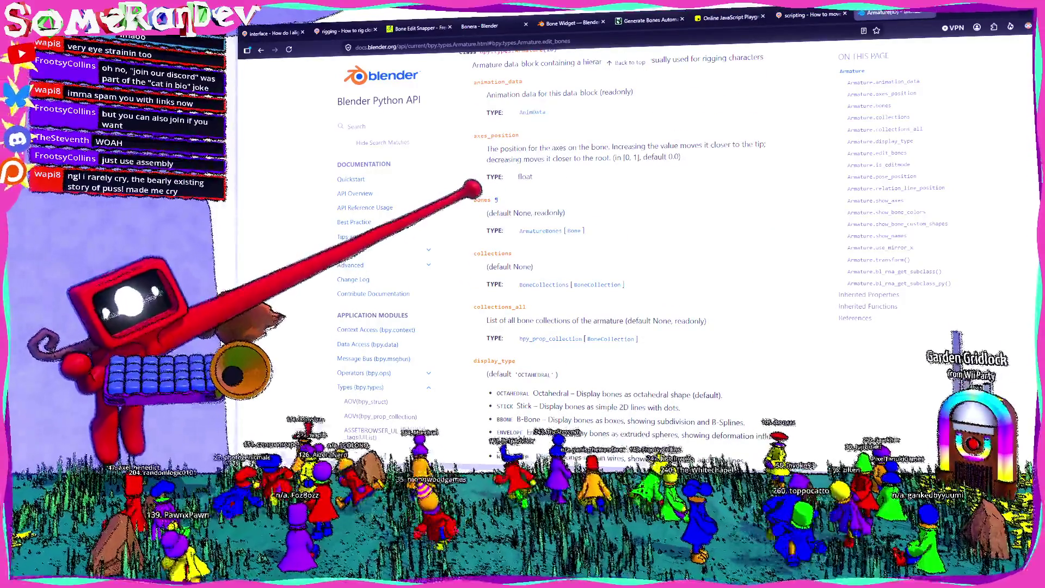
scroll(472, 188, "down", 3)
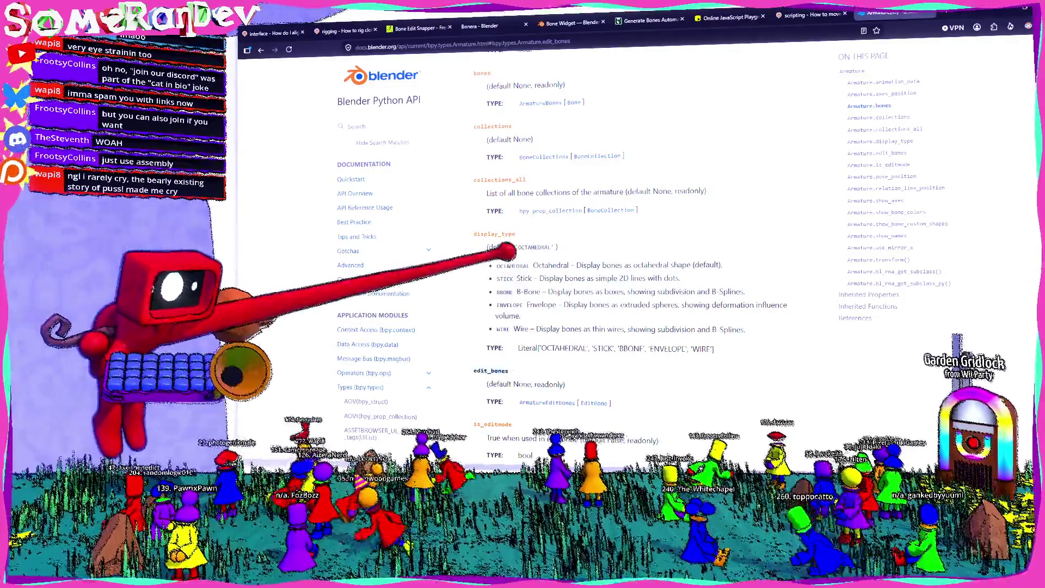
scroll(489, 272, "down", 2)
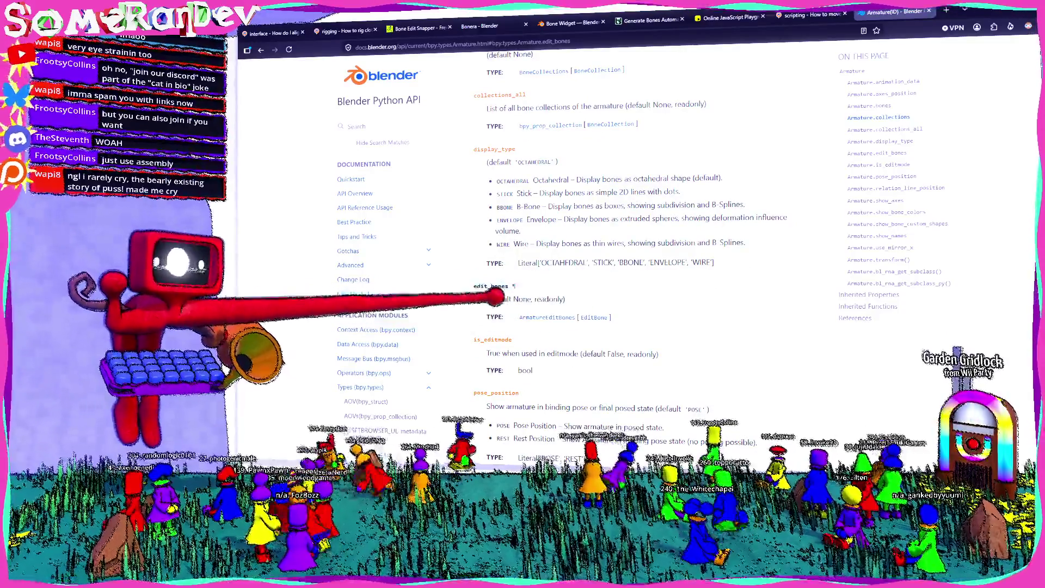
scroll(523, 292, "down", 4)
scroll(522, 290, "down", 2)
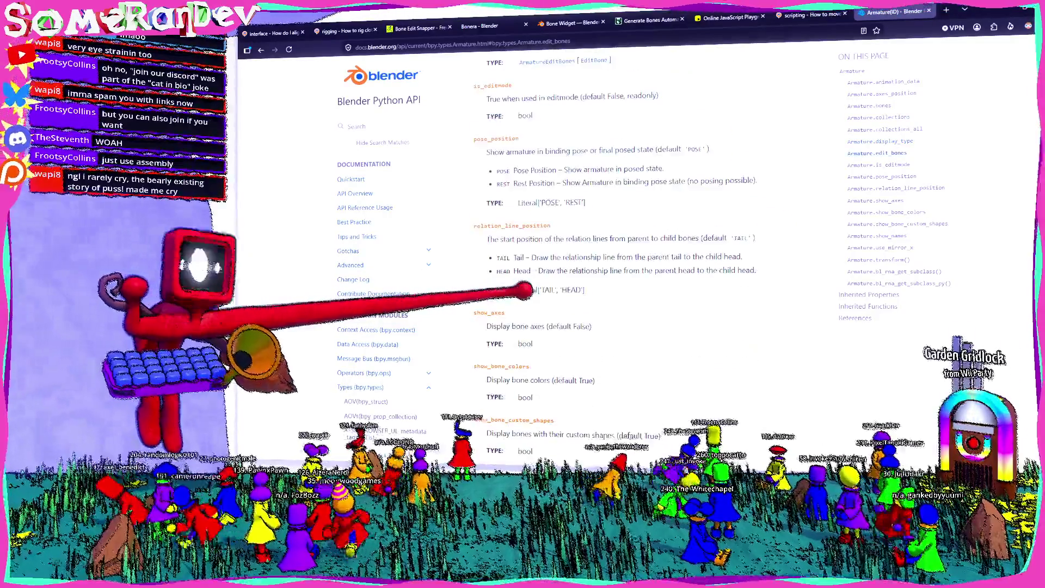
scroll(523, 291, "down", 8)
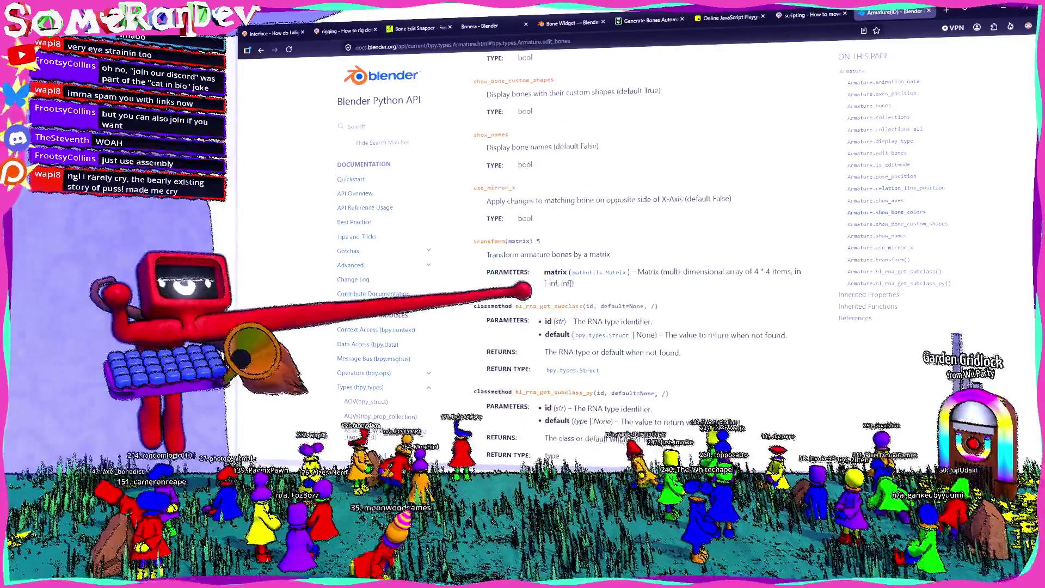
scroll(523, 290, "down", 9)
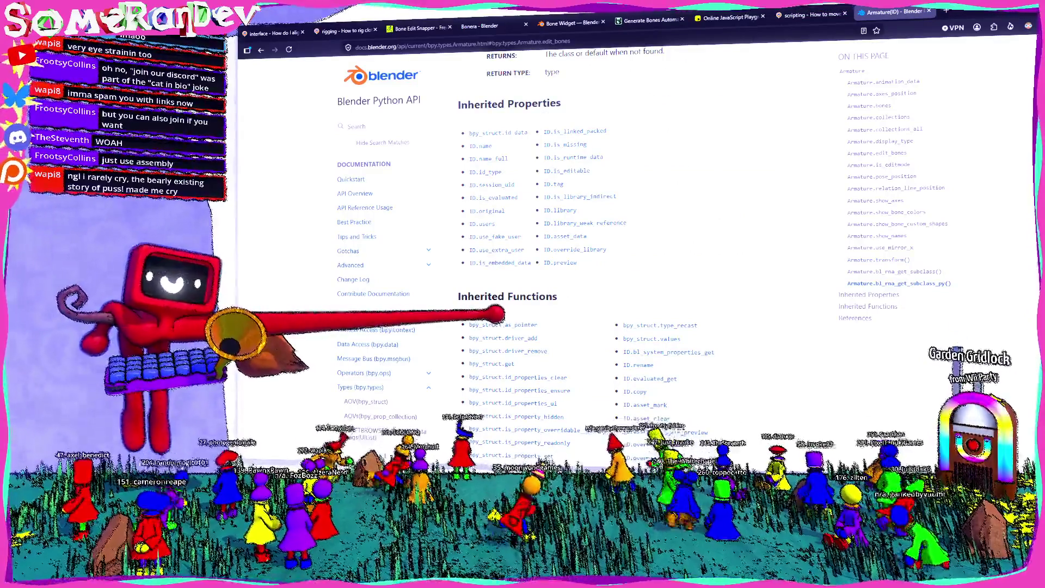
scroll(522, 290, "down", 5)
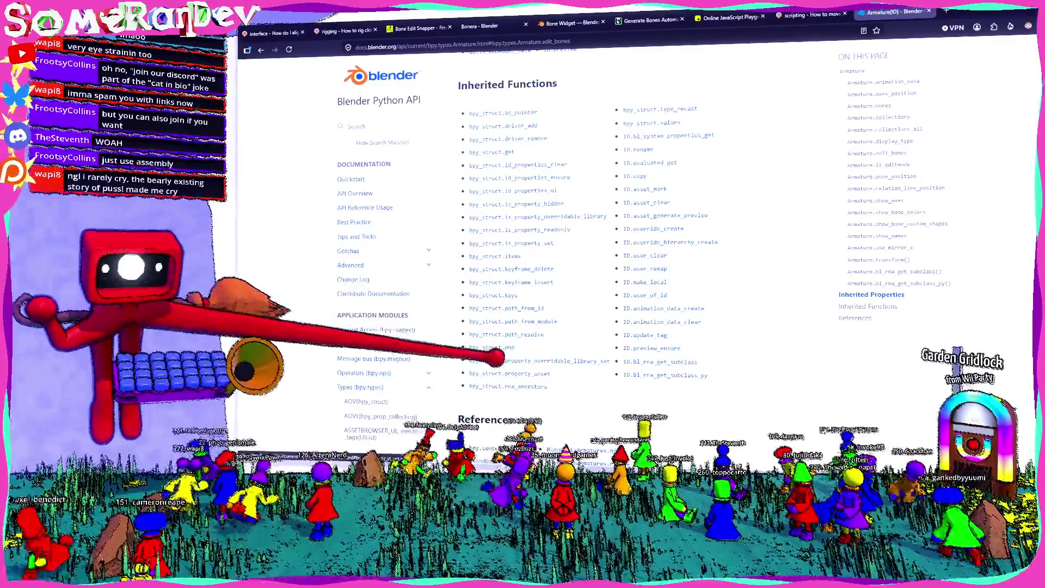
Check bpy_struct.keys for 'lected', then go back and search the docs for edit_bones
left_click(491, 296)
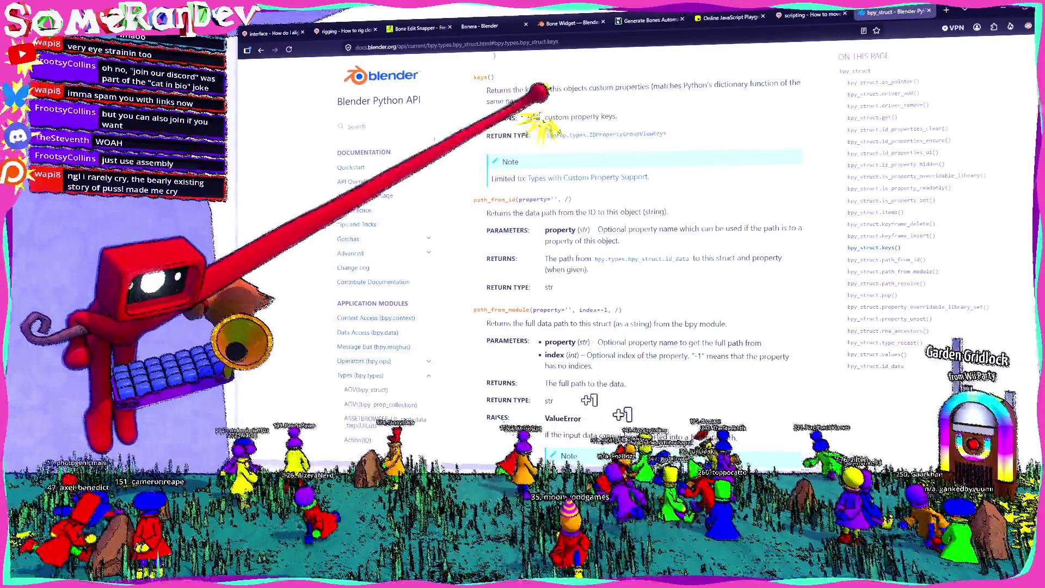
key("ctrl+f")
type("selected")
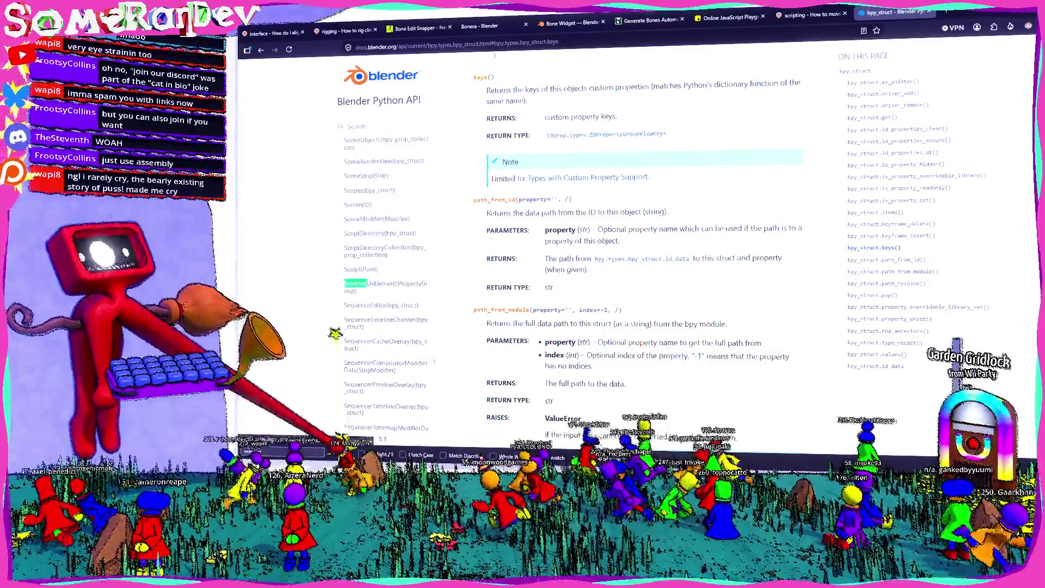
key("alt+Left")
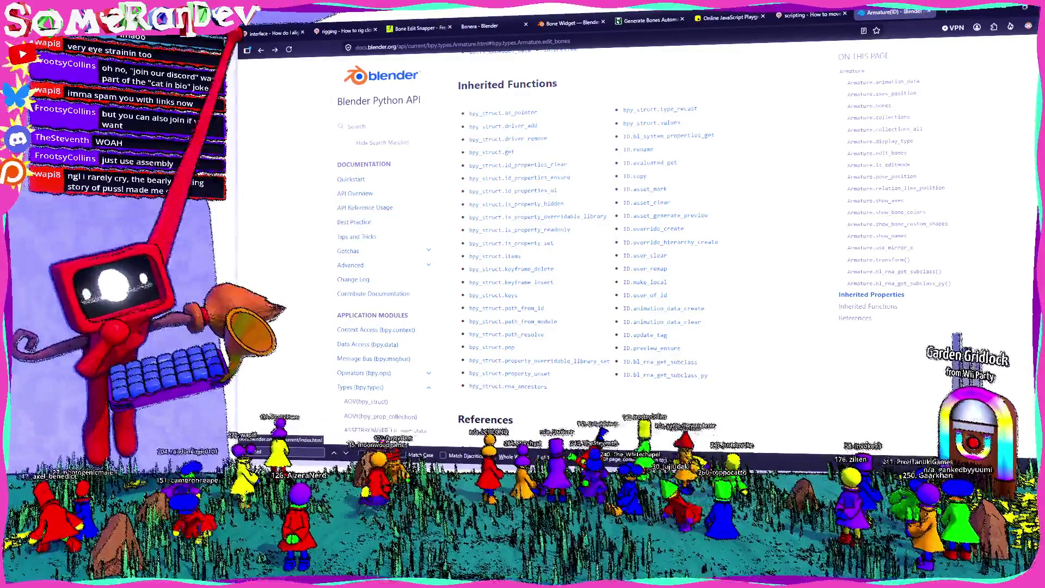
type("edit_bones")
key("Return")
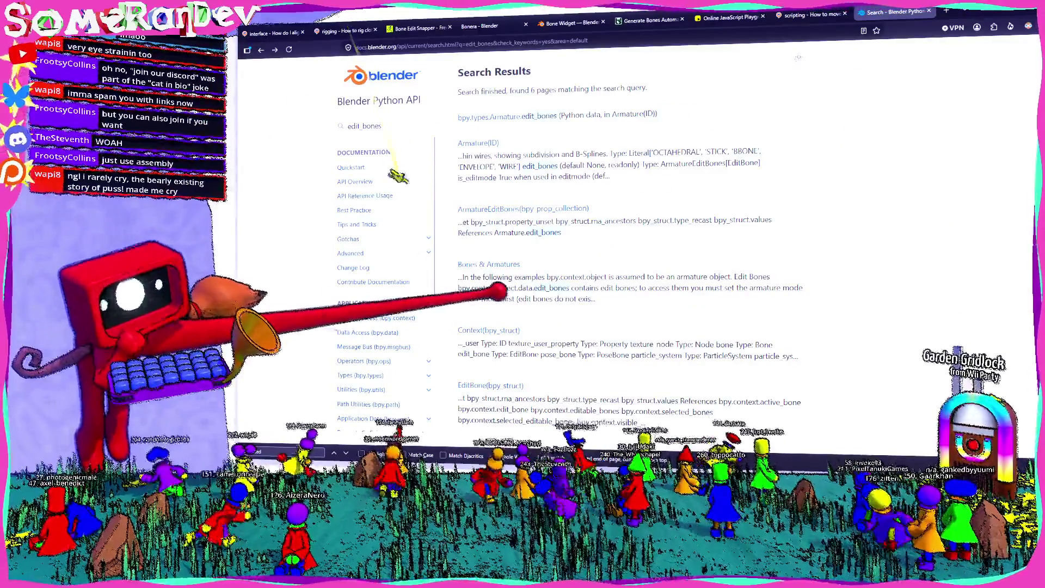
Open the Context reference and step through selected_ids, selected_nodes and selectable_objects matches
left_click(478, 332)
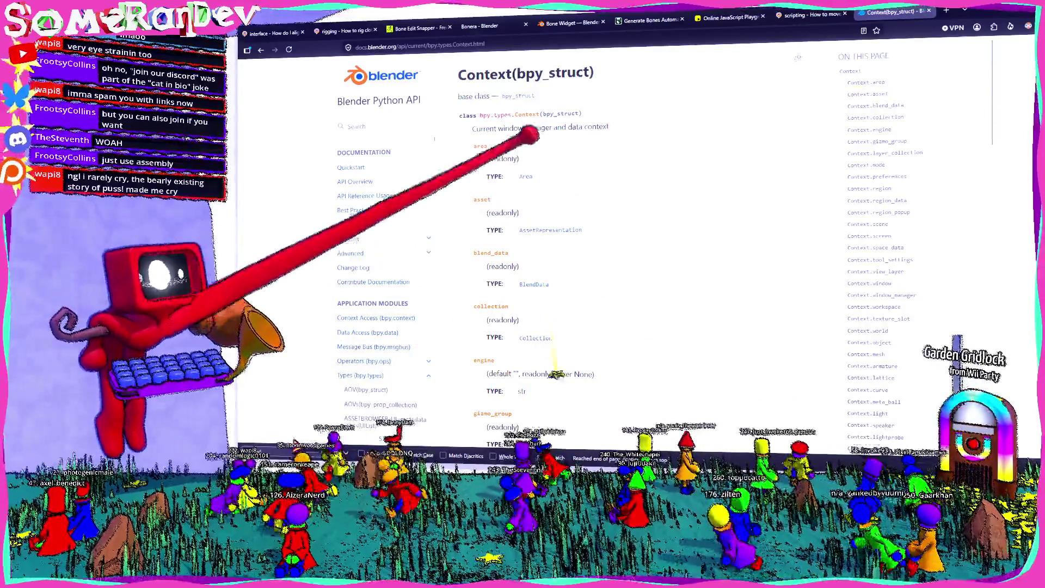
scroll(545, 147, "down", 6)
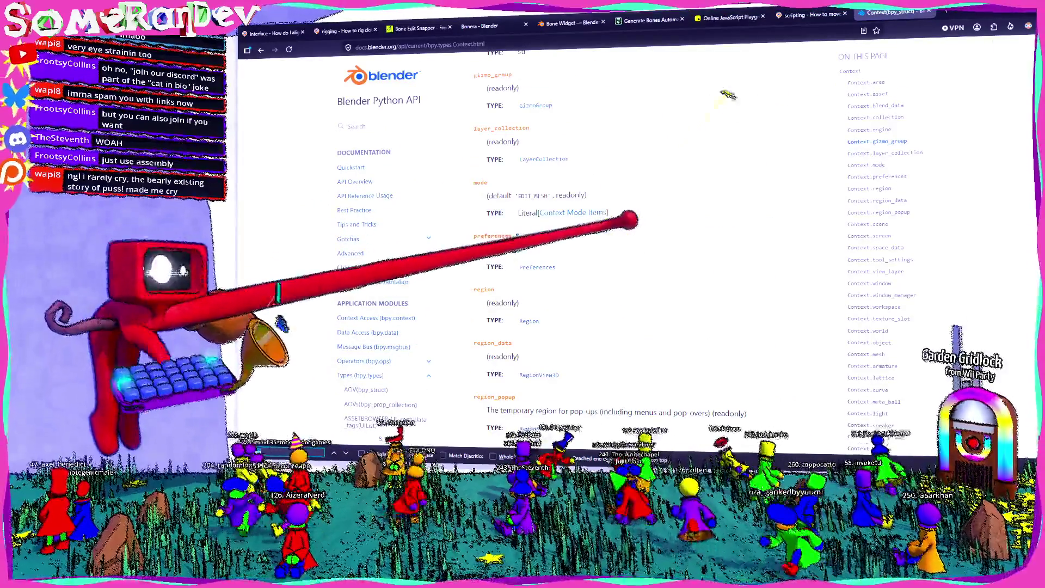
scroll(390, 347, "down", 15)
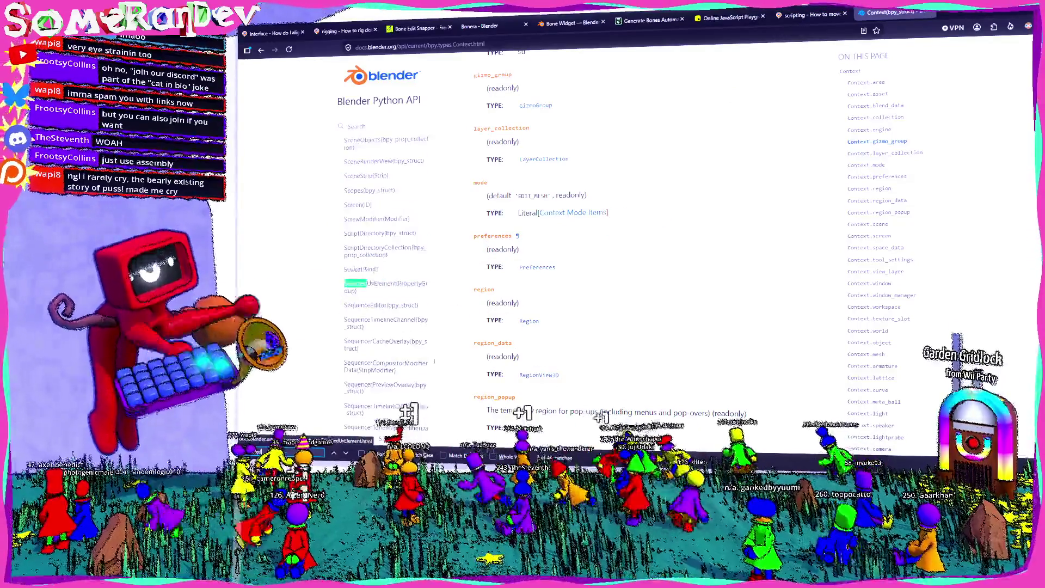
key("Return")
key("Return")
key("Return")
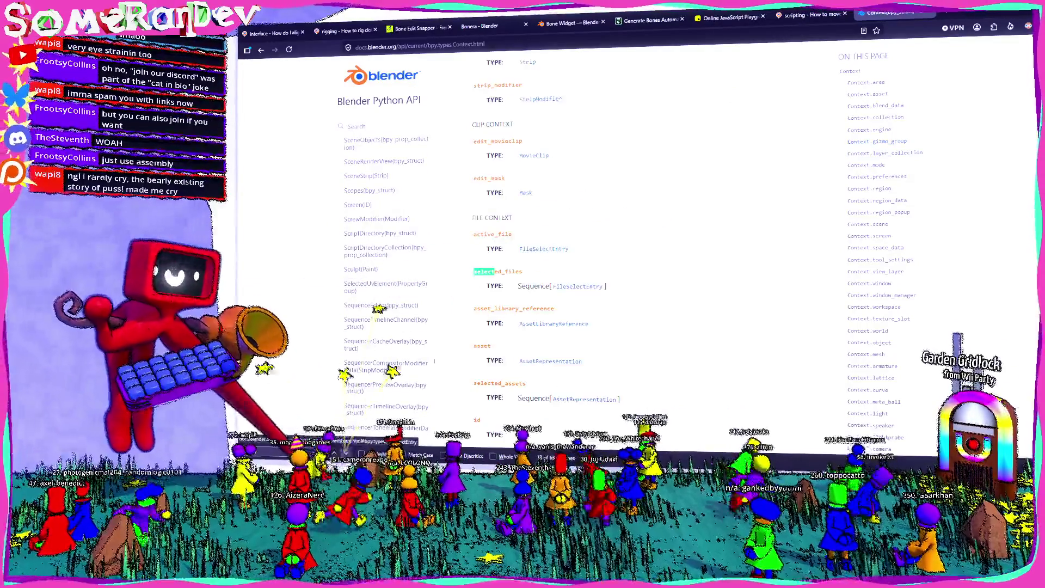
key("Return")
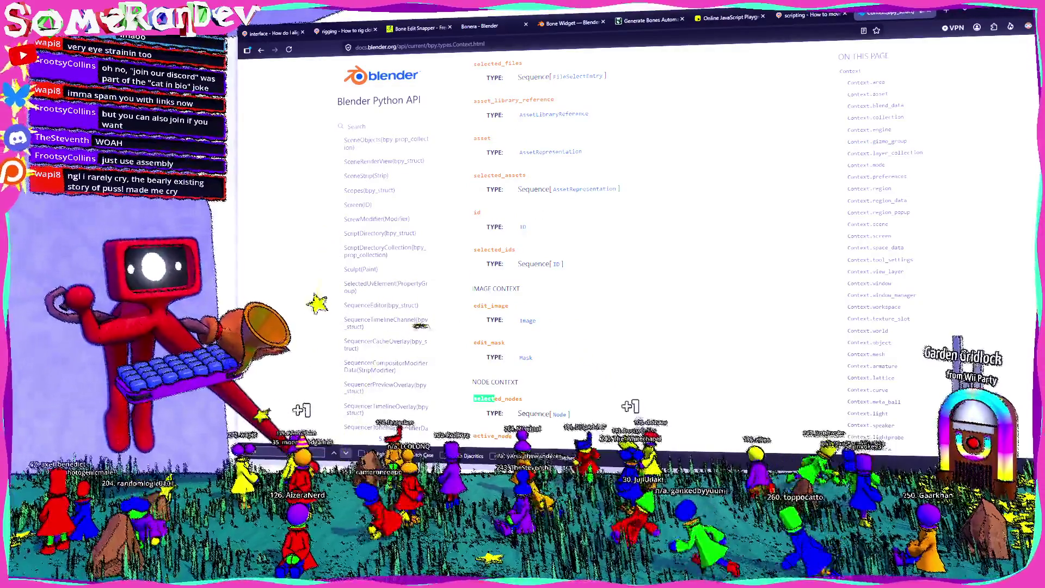
key("Return")
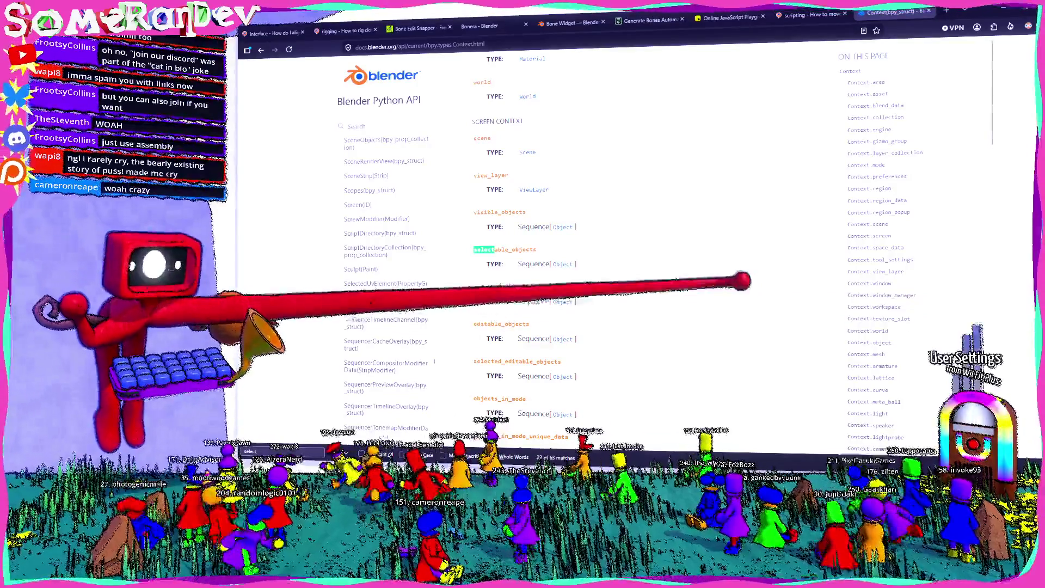
Review the remaining select matches on the Context page, then minimize the browser
scroll(673, 238, "down", 2)
scroll(673, 238, "down", 3)
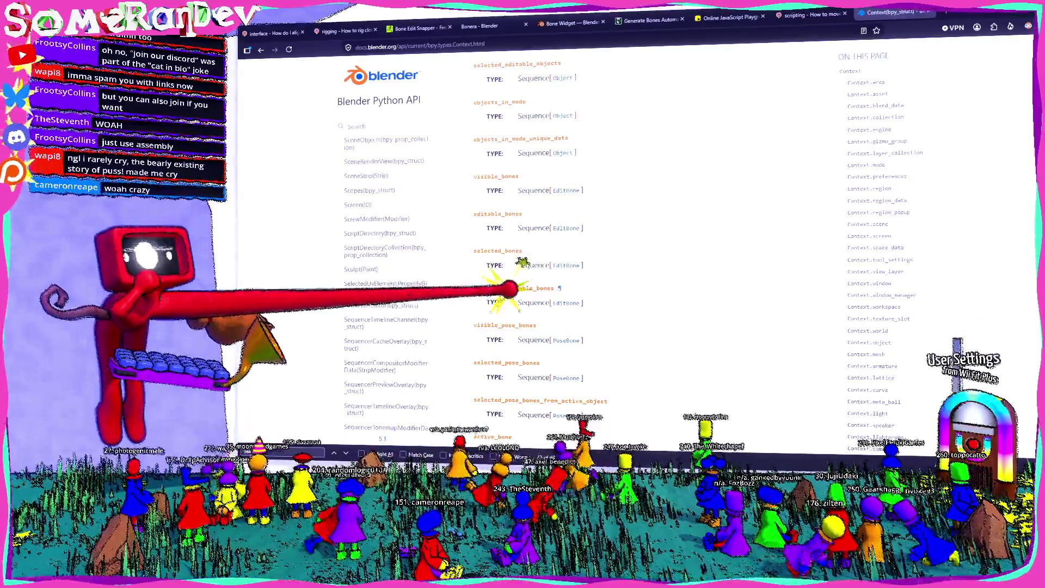
key("Return")
key("Return")
key("Return")
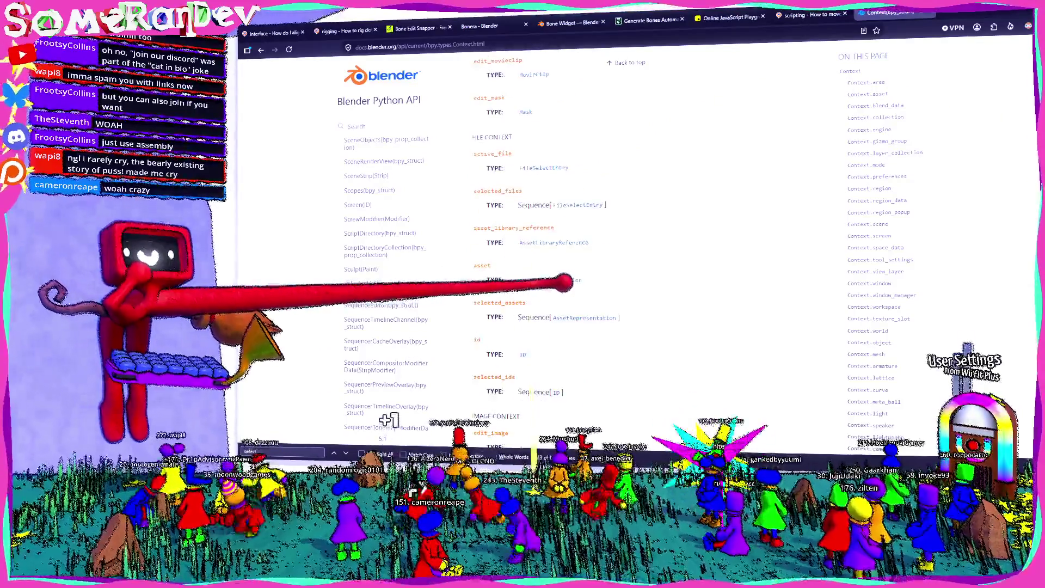
scroll(545, 245, "up", 10)
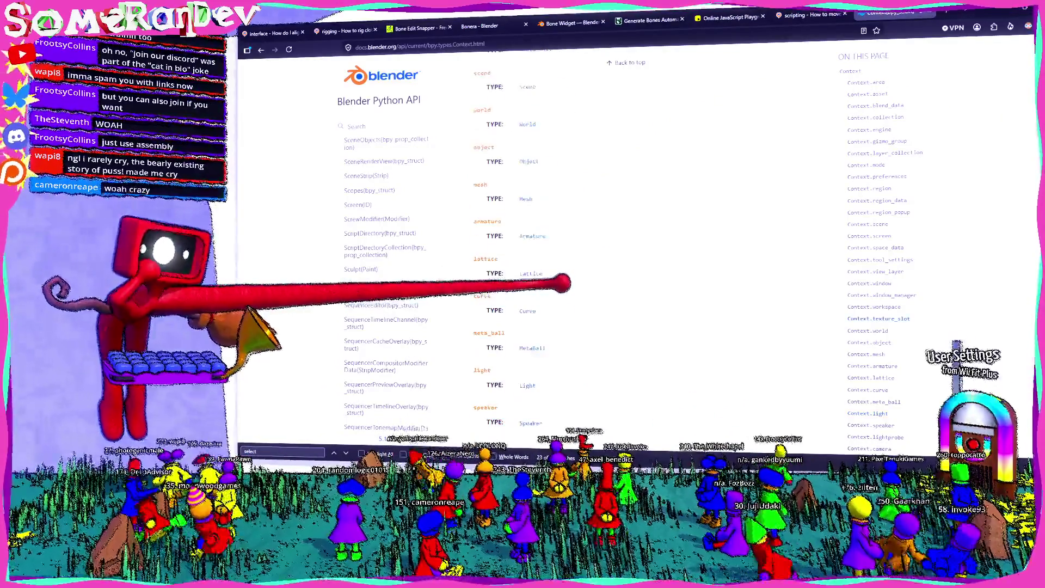
scroll(544, 245, "up", 15)
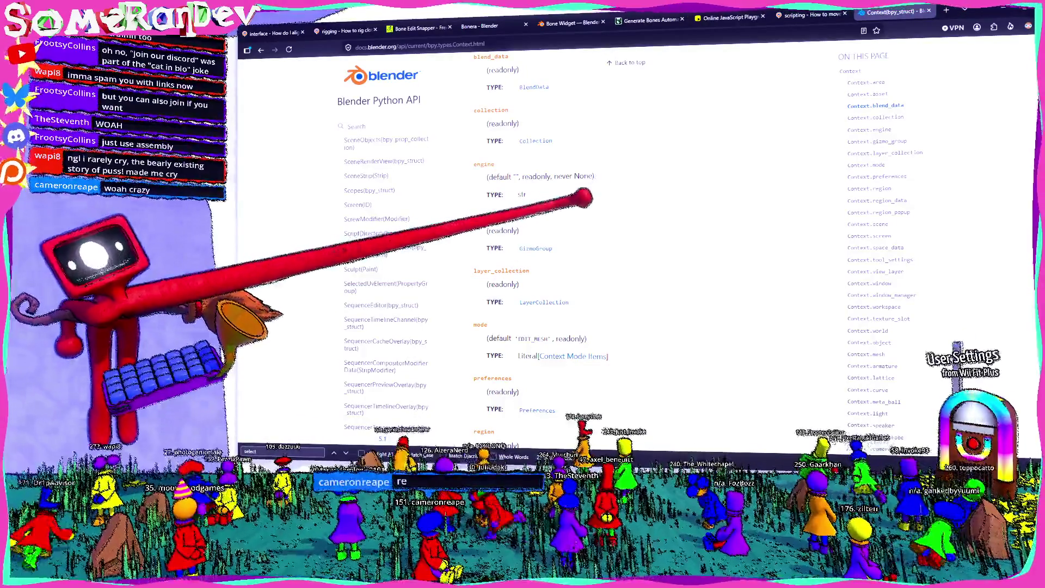
scroll(544, 245, "up", 4)
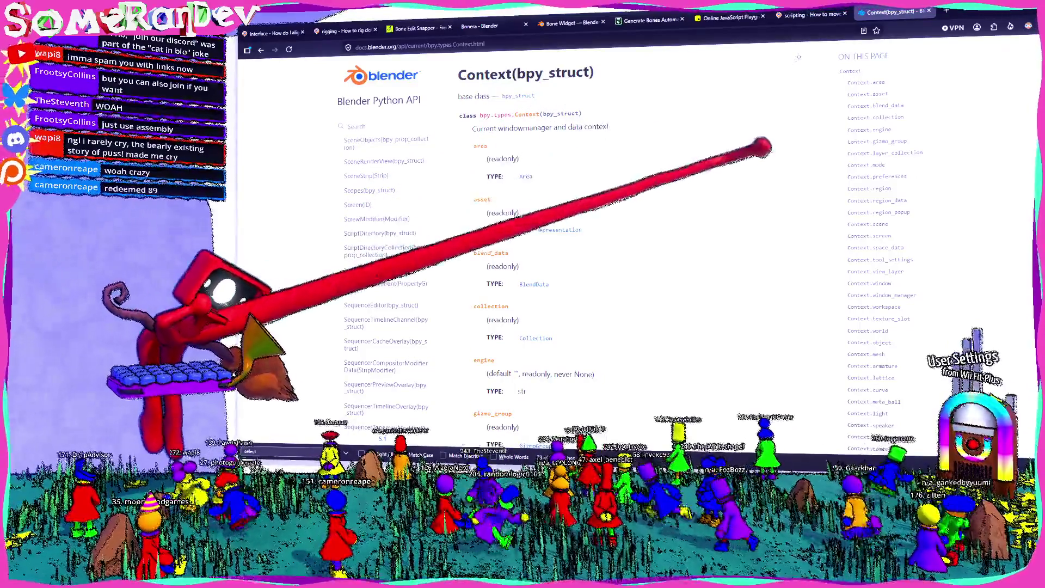
left_click(926, 13)
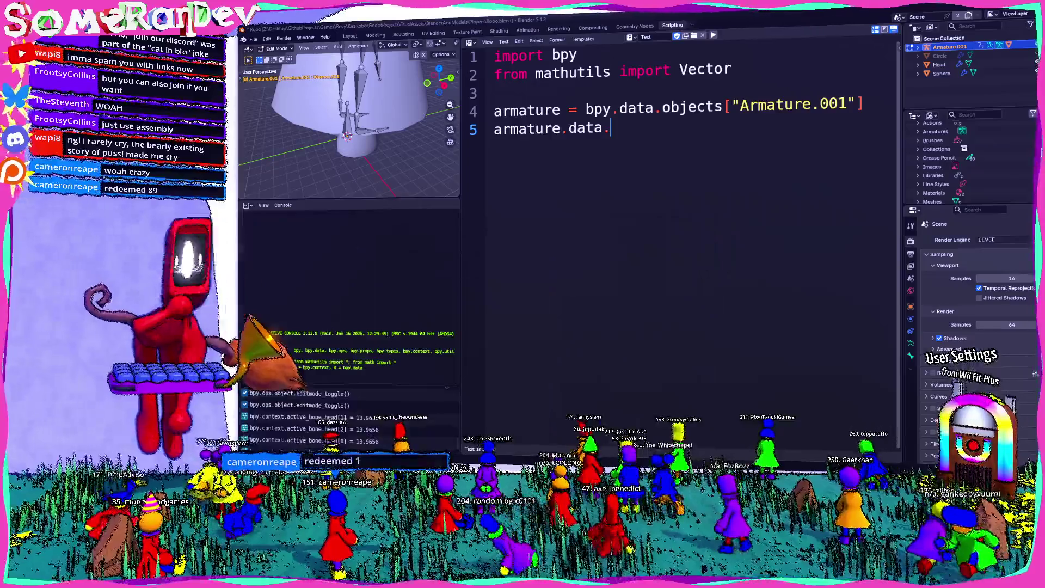
Select the unfinished armature.data. line and switch to the 'blender how to get context object' results
key("shift+Home")
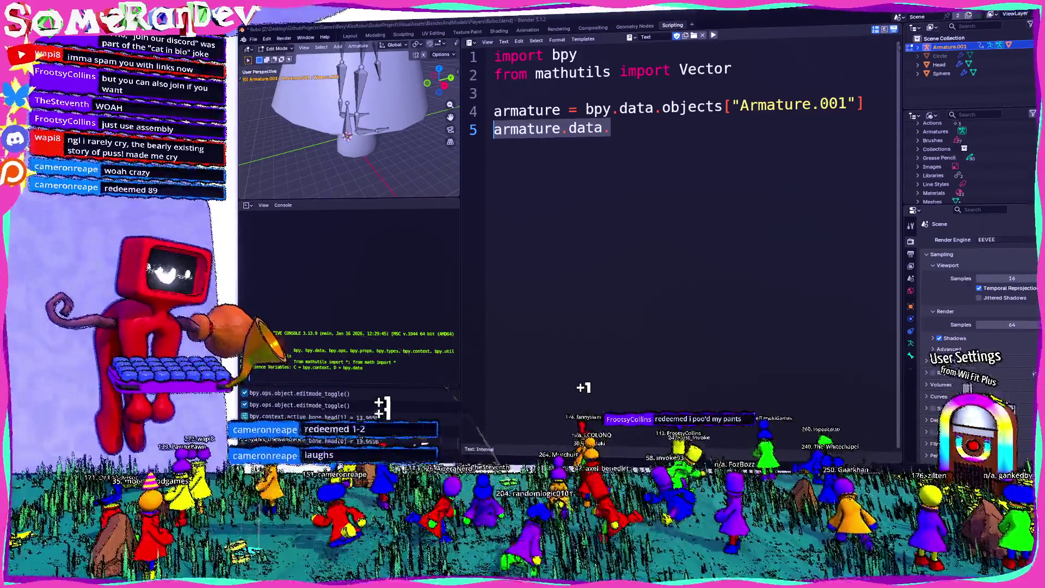
key("alt+Tab")
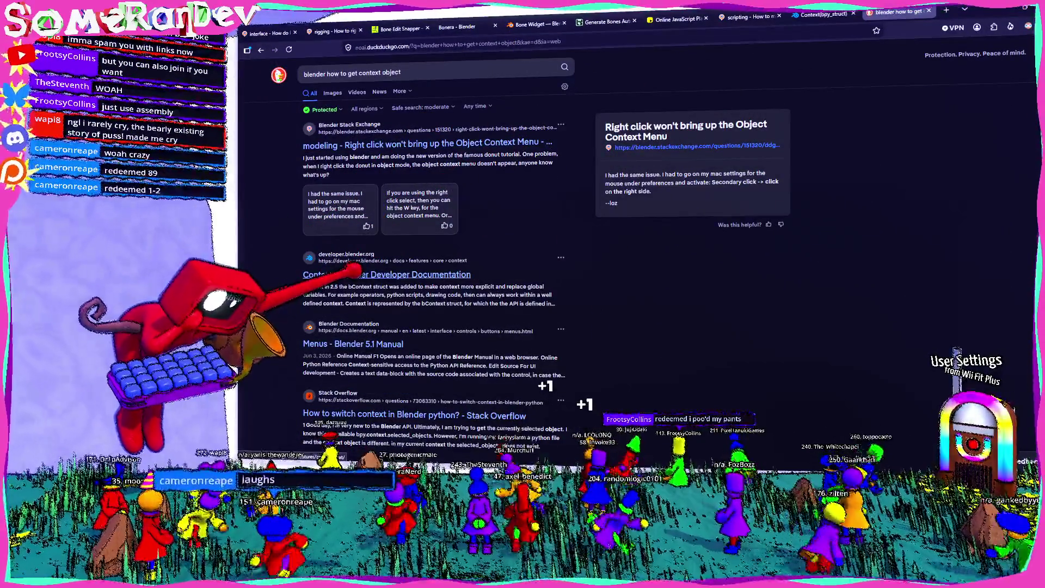
Add 'python' to the DuckDuckGo search and open the Context developer docs in a background tab
left_click(436, 72)
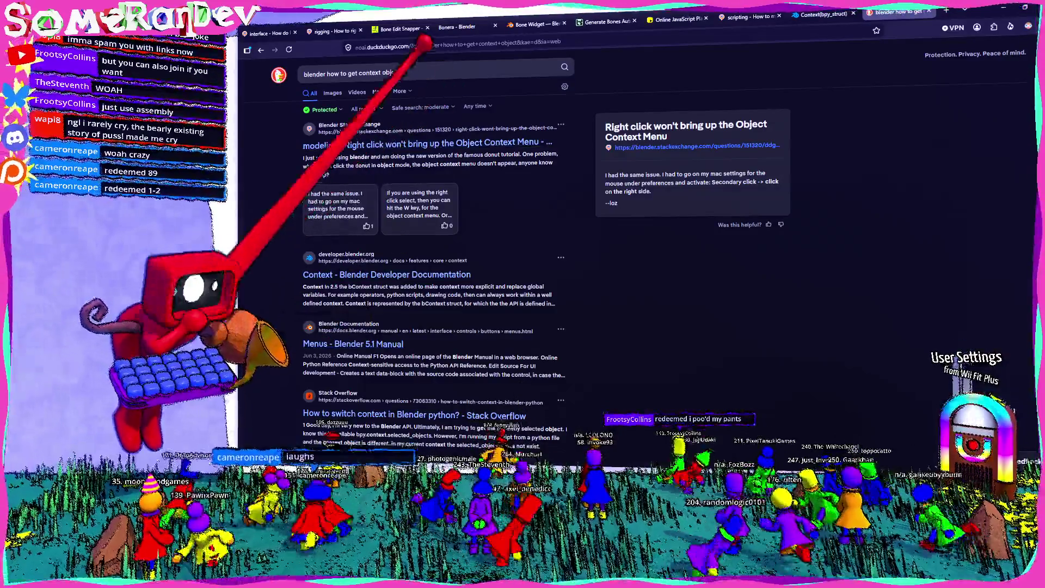
type(" python")
key("Return")
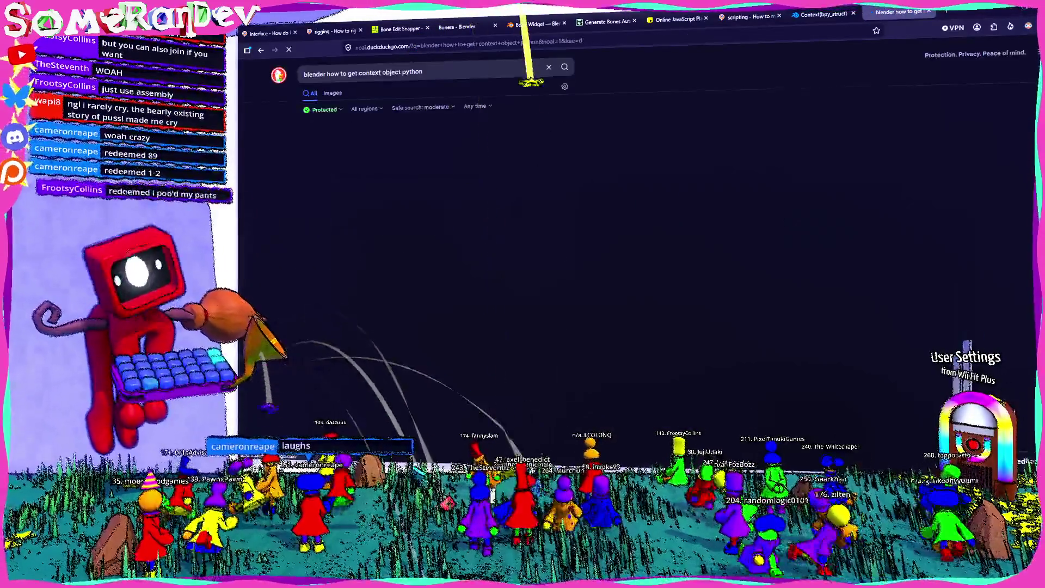
middle_click(337, 144)
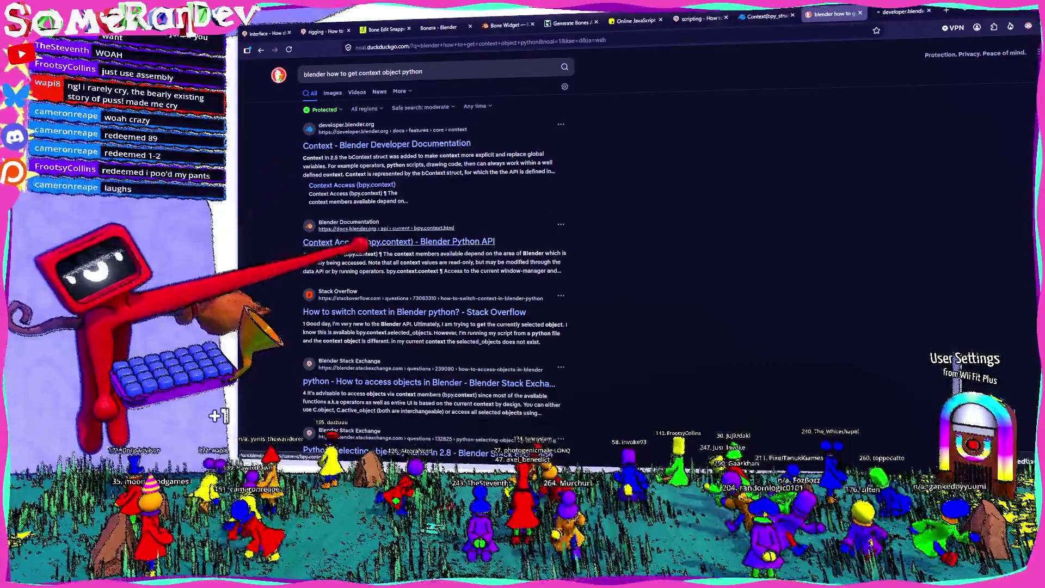
Find selected_editable_bones on the Context API reference page, then bring Blender back in front
left_click(904, 12)
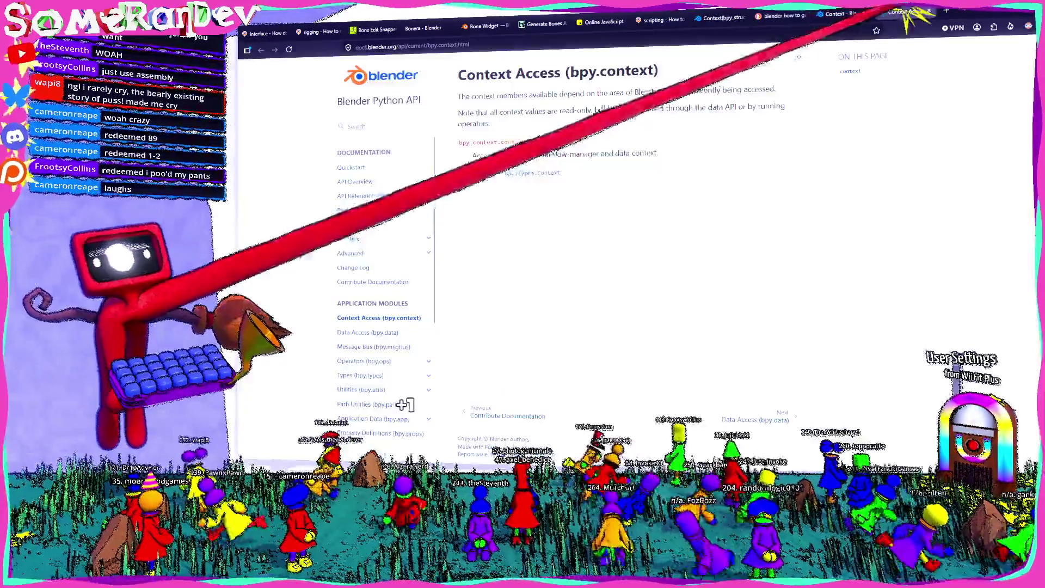
double_click(612, 71)
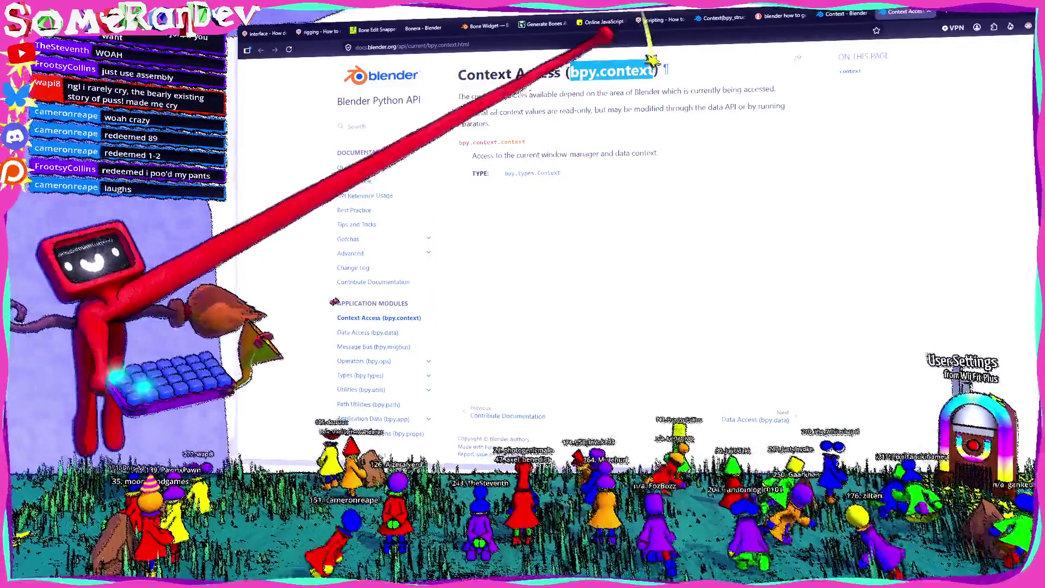
left_click(773, 16)
left_click(841, 13)
left_click(724, 17)
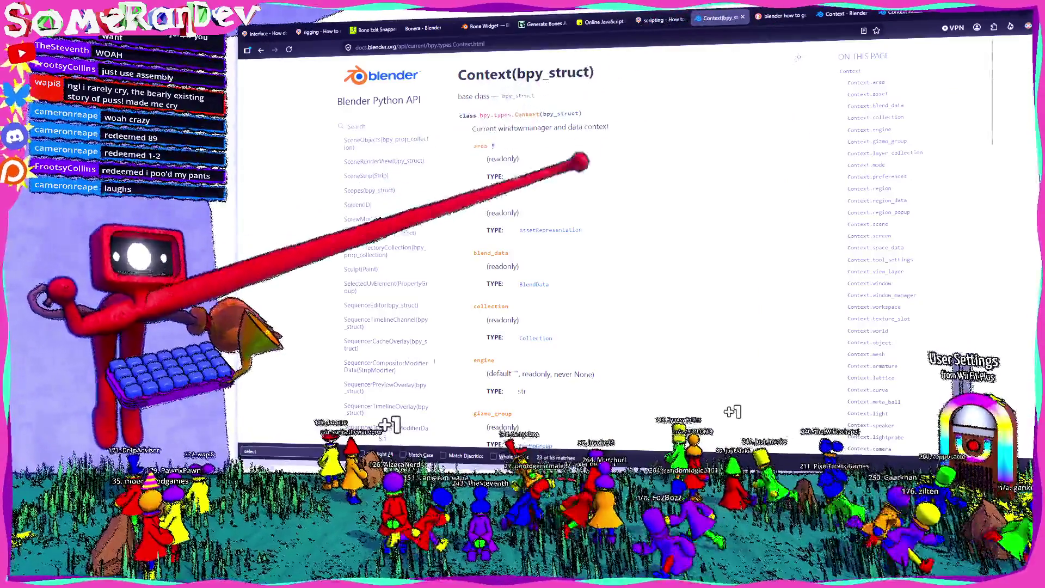
scroll(579, 250, "down", 10)
scroll(568, 279, "down", 10)
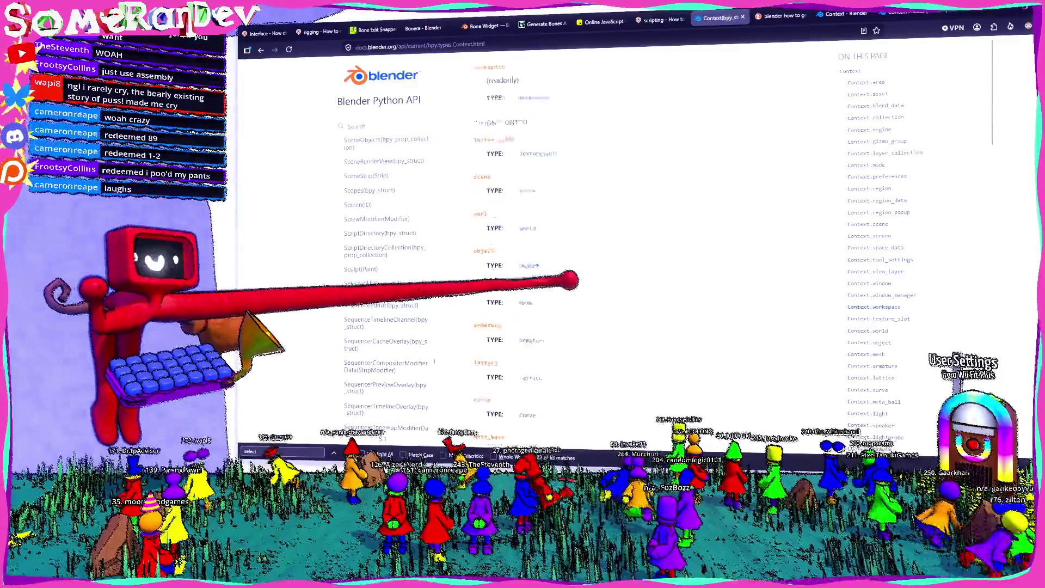
type("ed_e")
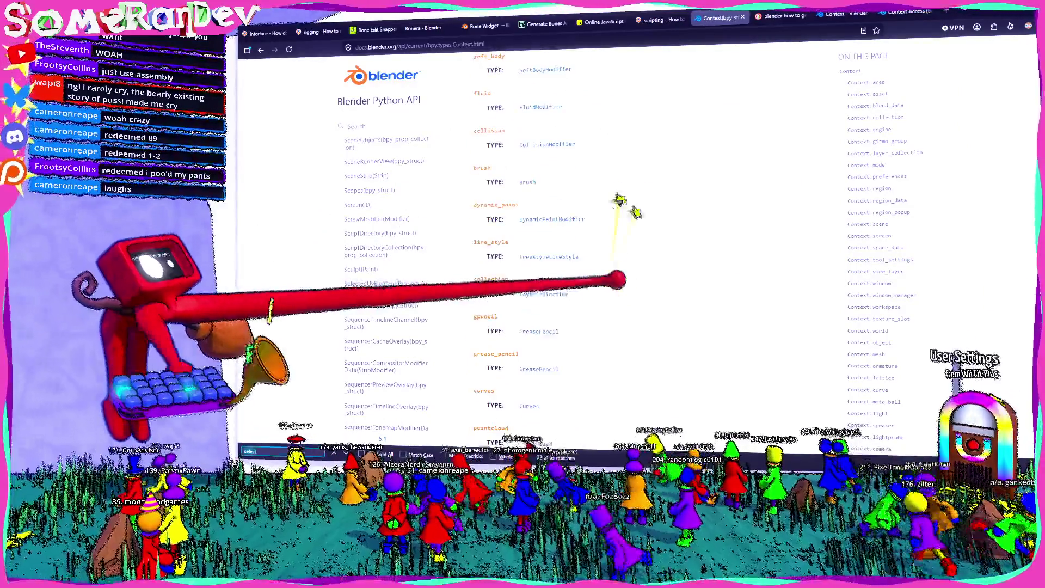
type("ditable_bones")
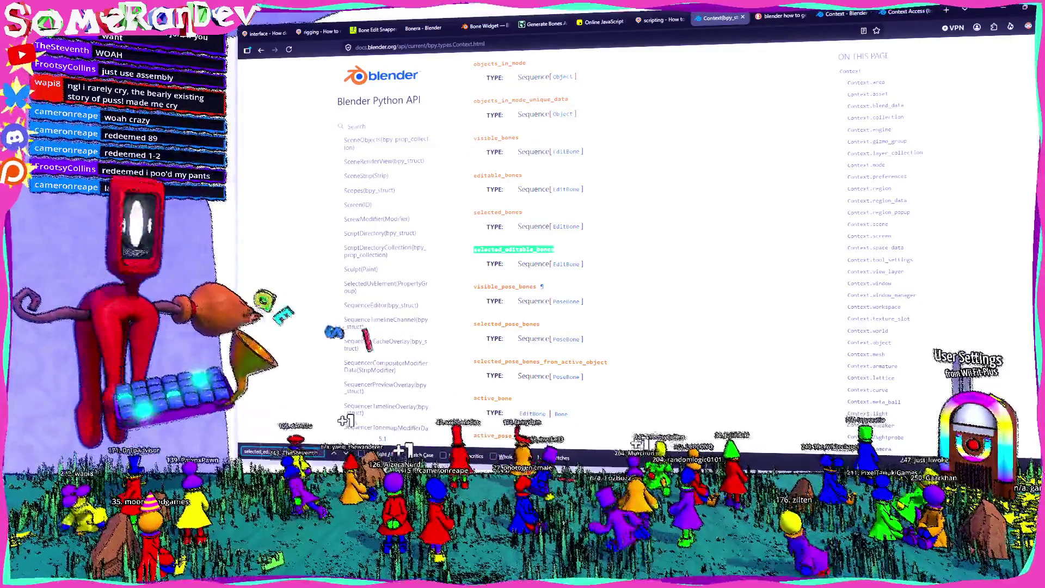
left_click_drag(980, 8, 621, 261)
left_click(654, 256)
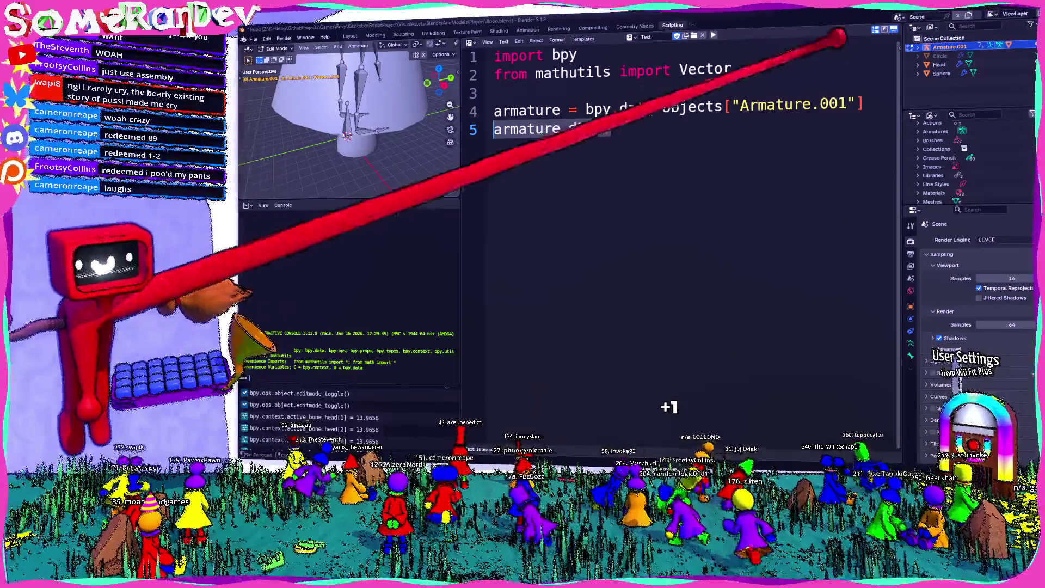
Replace script lines 4–5 with bpy.context.selected_editable_bones[0].head[0] = 123
left_click_drag(610, 129, 494, 111)
type("bpy.context")
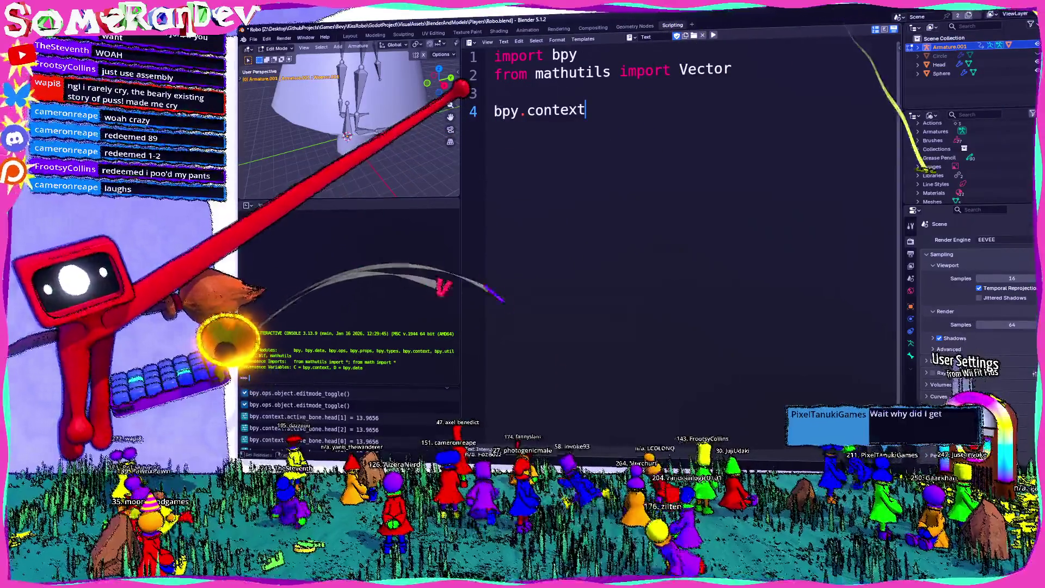
type(".selected_editable_b")
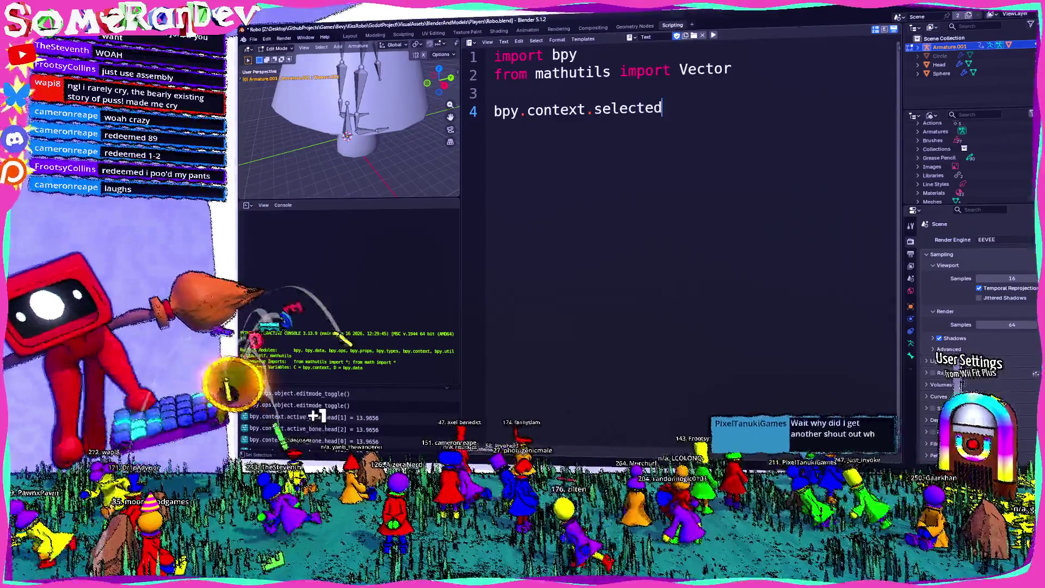
type("ones[")
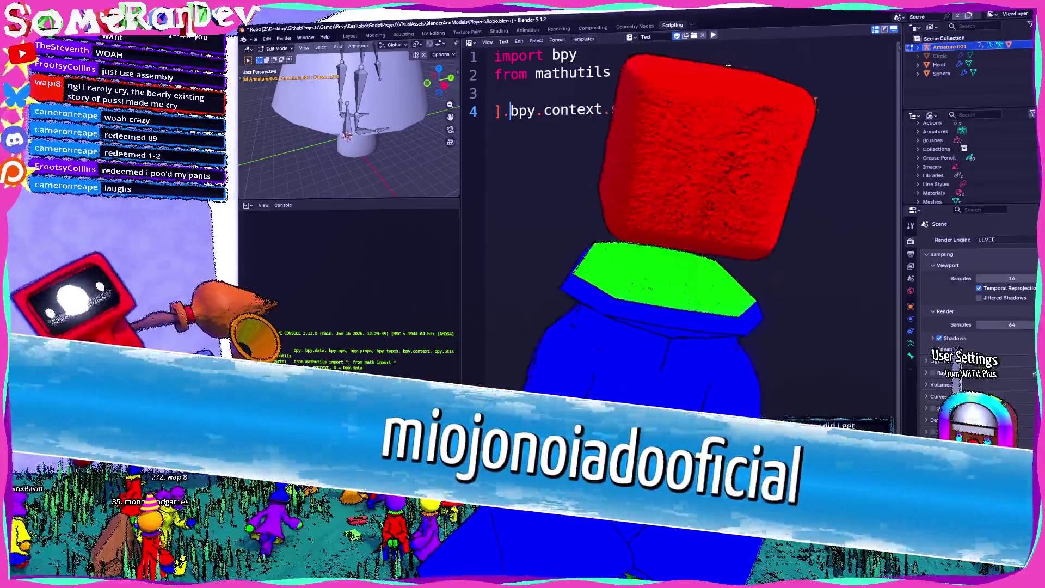
key("BackSpace")
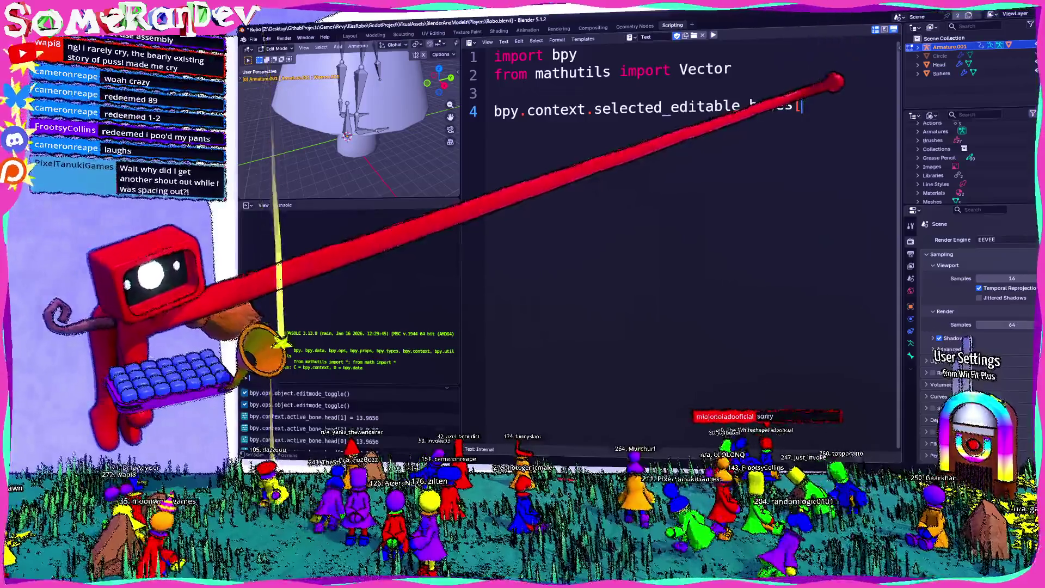
type("0]")
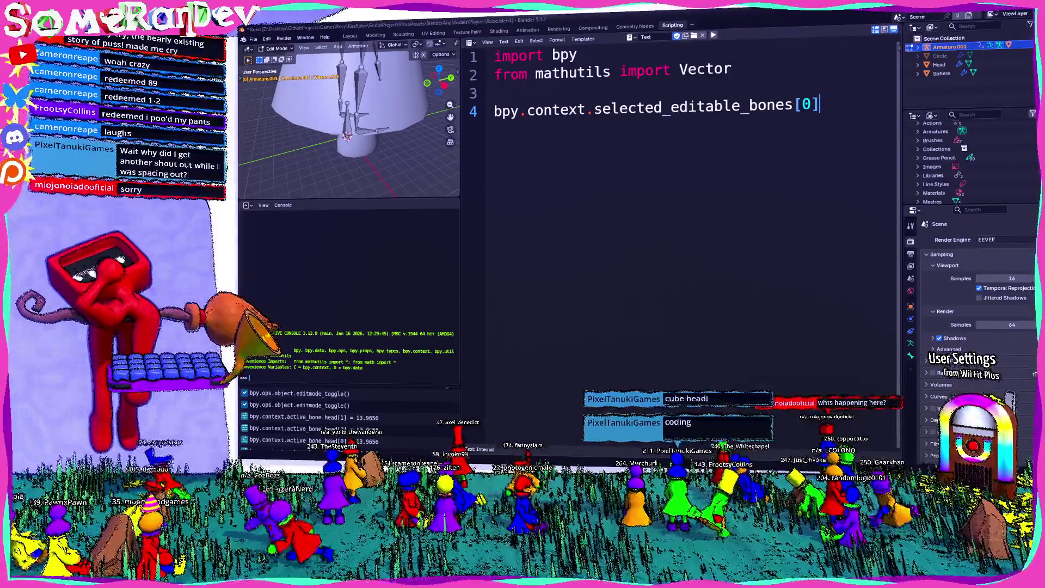
type(".head")
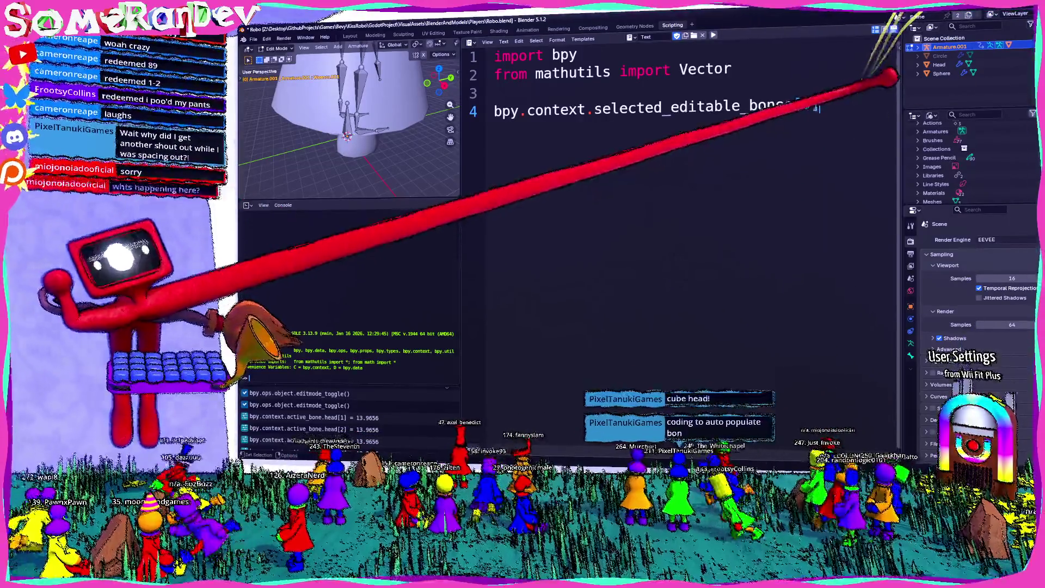
type("[0] = 123")
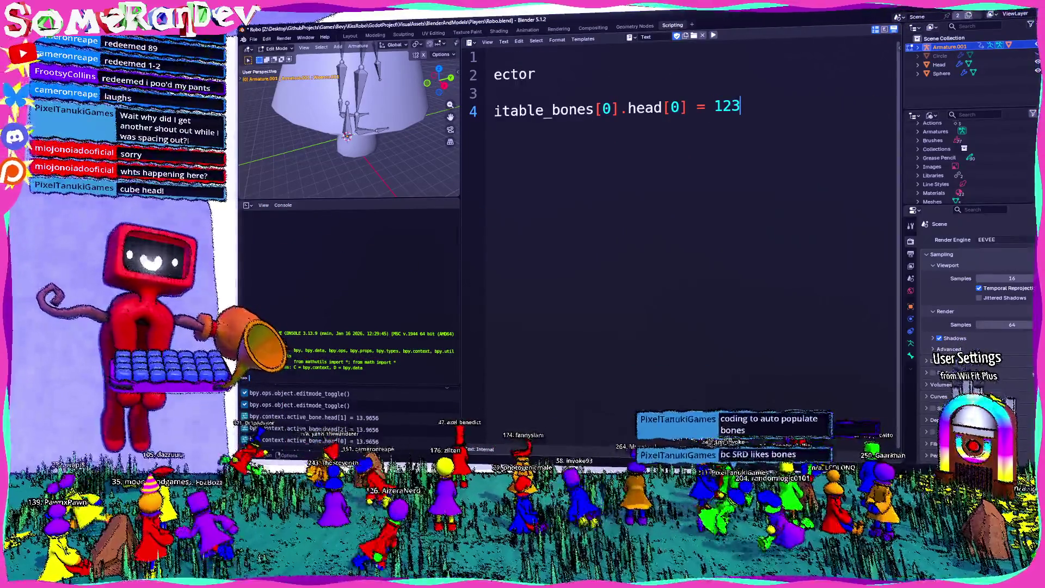
key("Home")
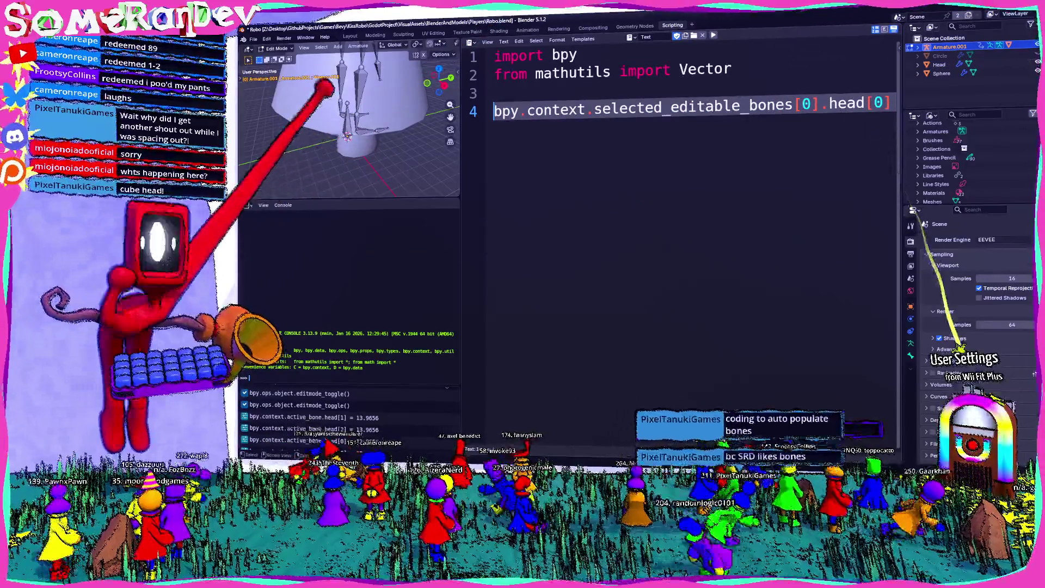
Inspect the stretched bone in the Layout workspace's large 3D view
scroll(348, 125, "up", 5)
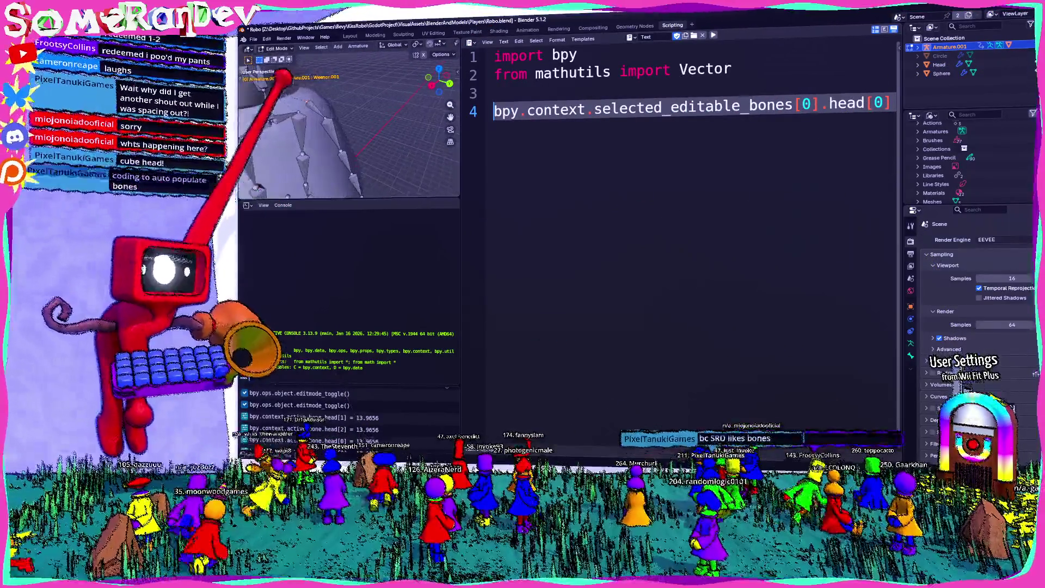
scroll(349, 125, "down", 3)
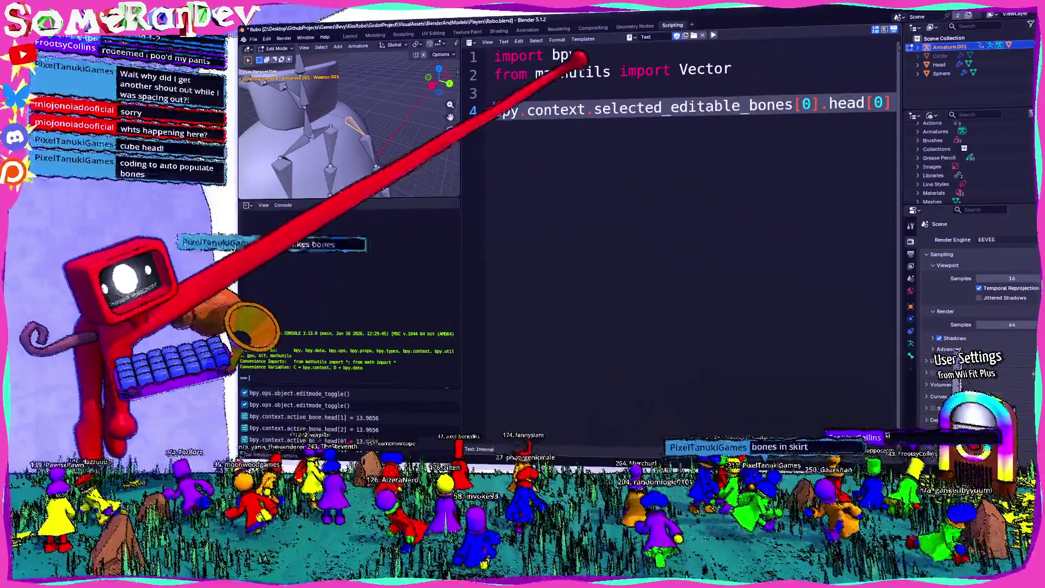
scroll(349, 125, "up", 5)
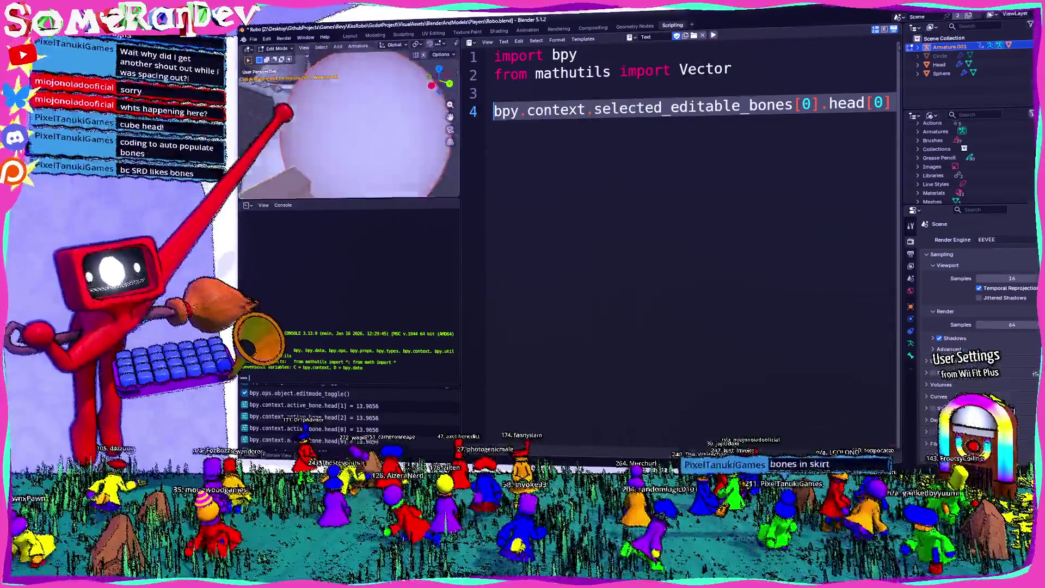
scroll(348, 125, "down", 4)
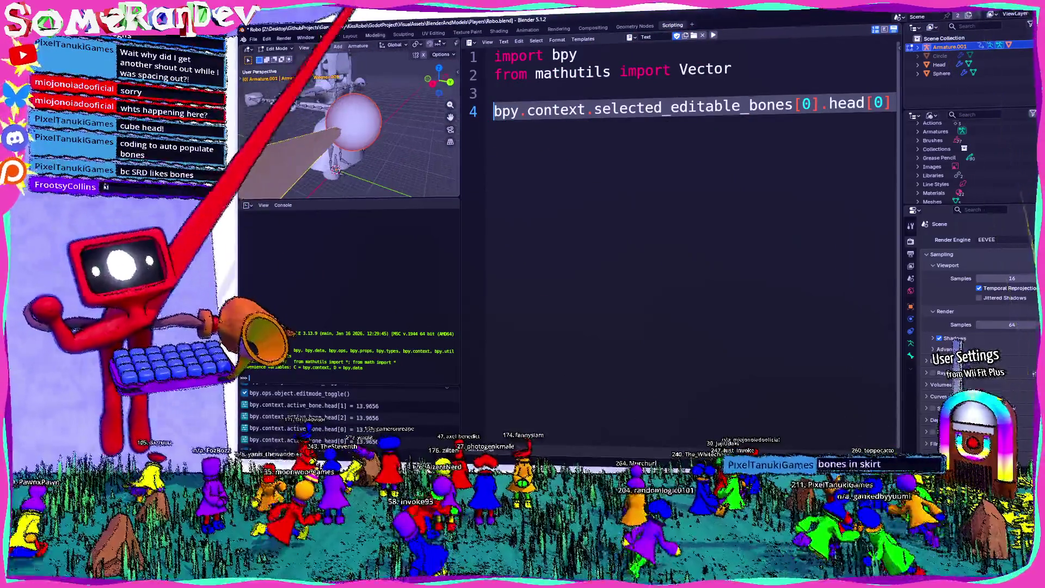
left_click(350, 36)
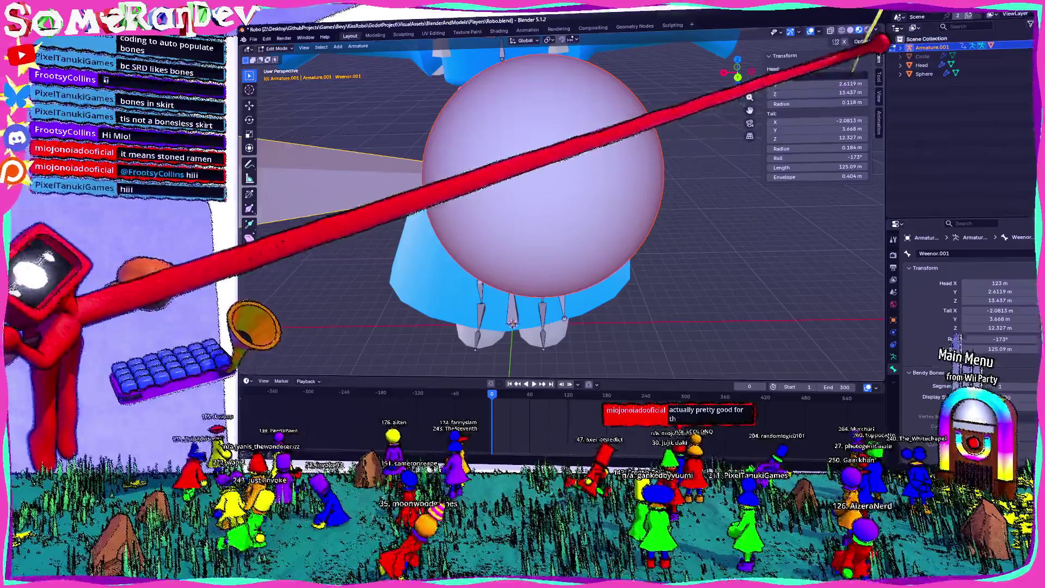
key("BackSpace")
Orbit and zoom around the skirt and arm bones, first close in, then out to a wider view
mouse_move(700, 158)
middle_mouse_down()
mouse_move(537, 233)
mouse_move(629, 210)
mouse_move(688, 256)
middle_mouse_up()
scroll(689, 256, "down", 3)
middle_click_drag(571, 210, 509, 158)
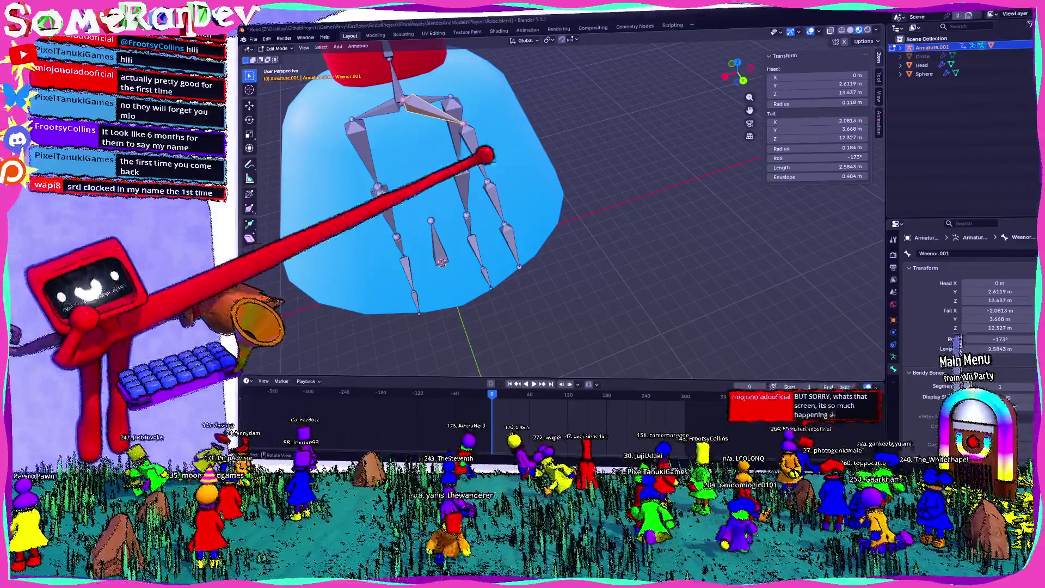
middle_click_drag(560, 228, 561, 179)
scroll(561, 212, "down", 4)
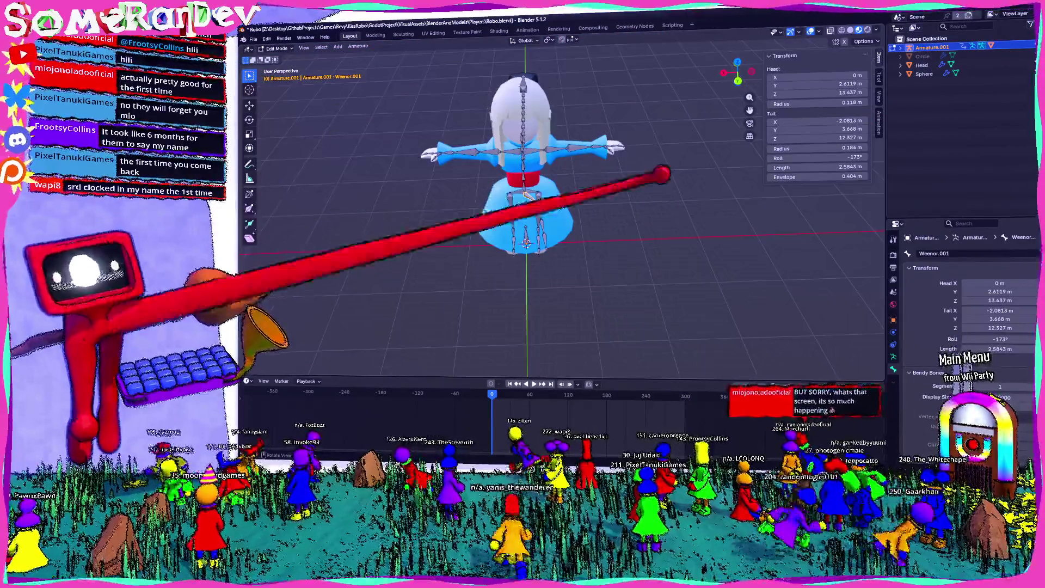
scroll(560, 212, "up", 3)
mouse_move(560, 228)
middle_mouse_down()
mouse_move(561, 255)
mouse_move(560, 228)
mouse_move(484, 229)
mouse_move(544, 228)
mouse_move(560, 240)
middle_mouse_up()
scroll(544, 229, "up", 2)
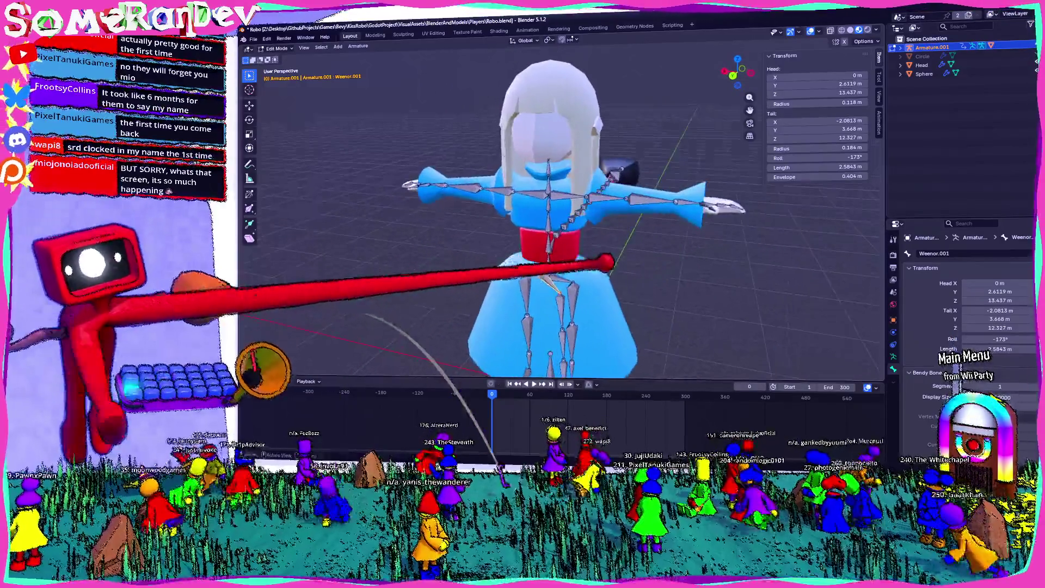
scroll(544, 218, "down", 3)
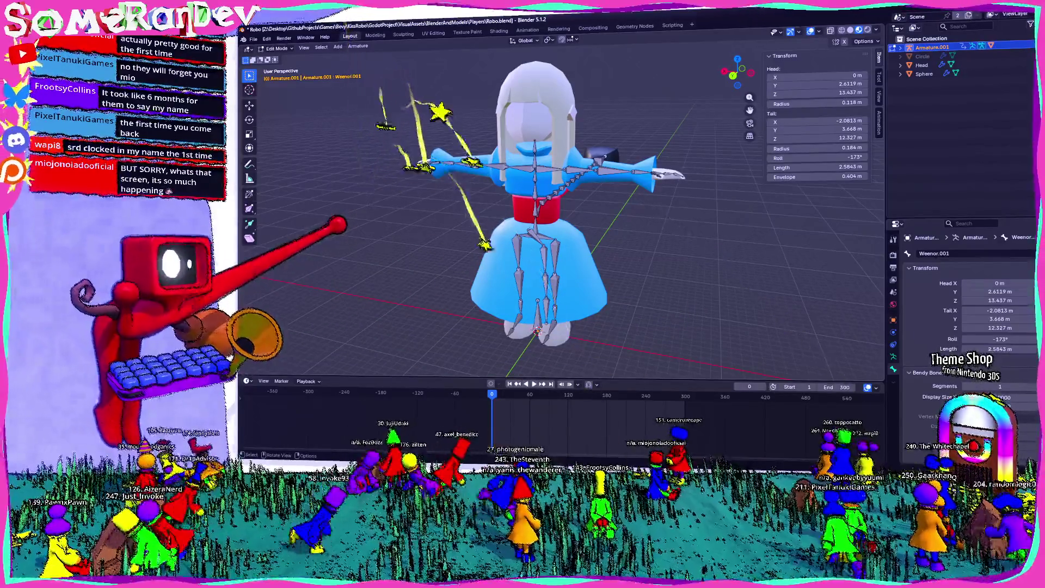
key("f")
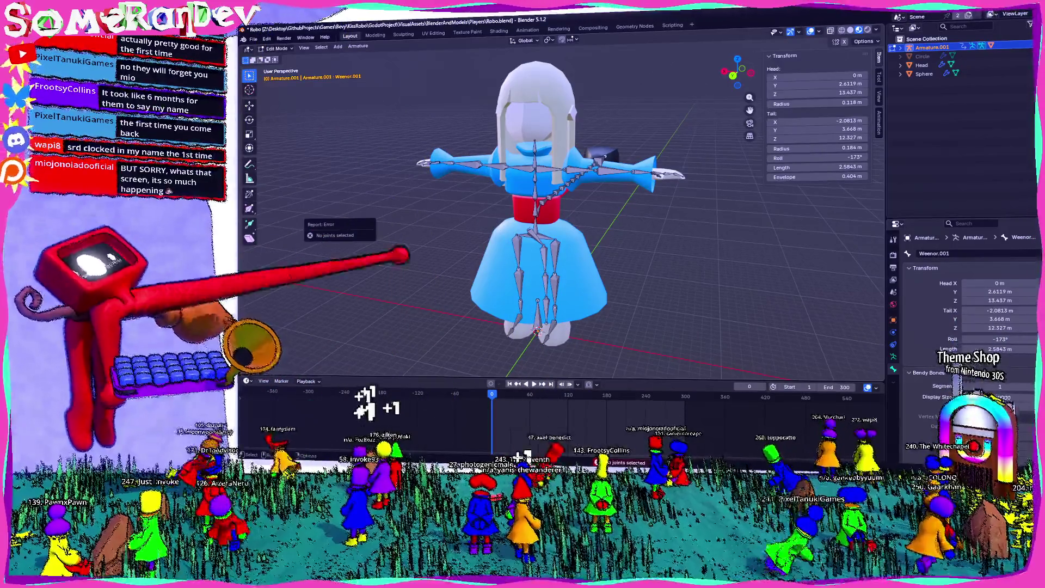
middle_click_drag(490, 272, 552, 299)
key("KP_1")
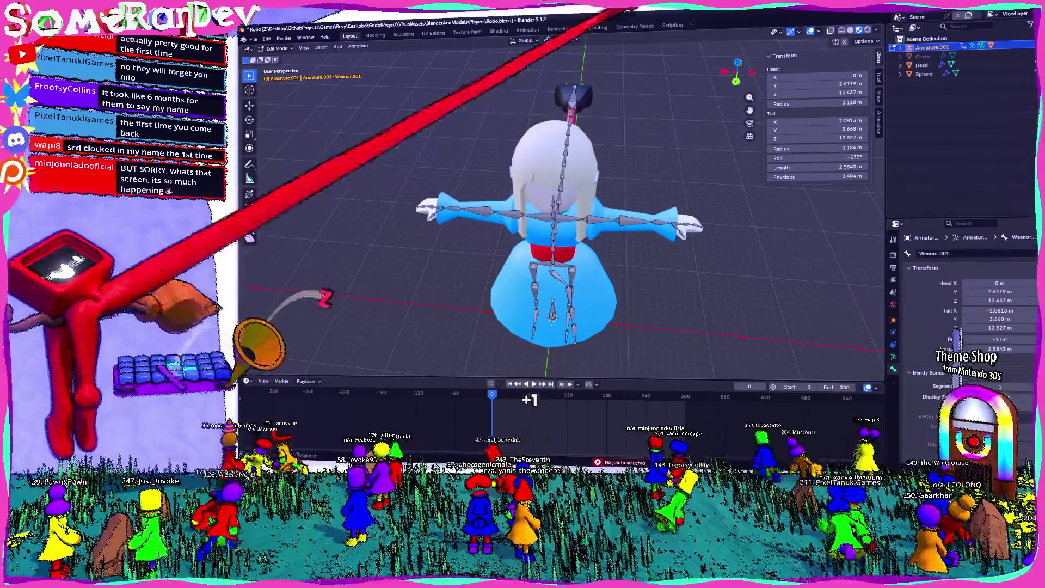
left_click(672, 25)
Append '= 123' to script line 4 and delete the stray gibberish line typed below it
key("End")
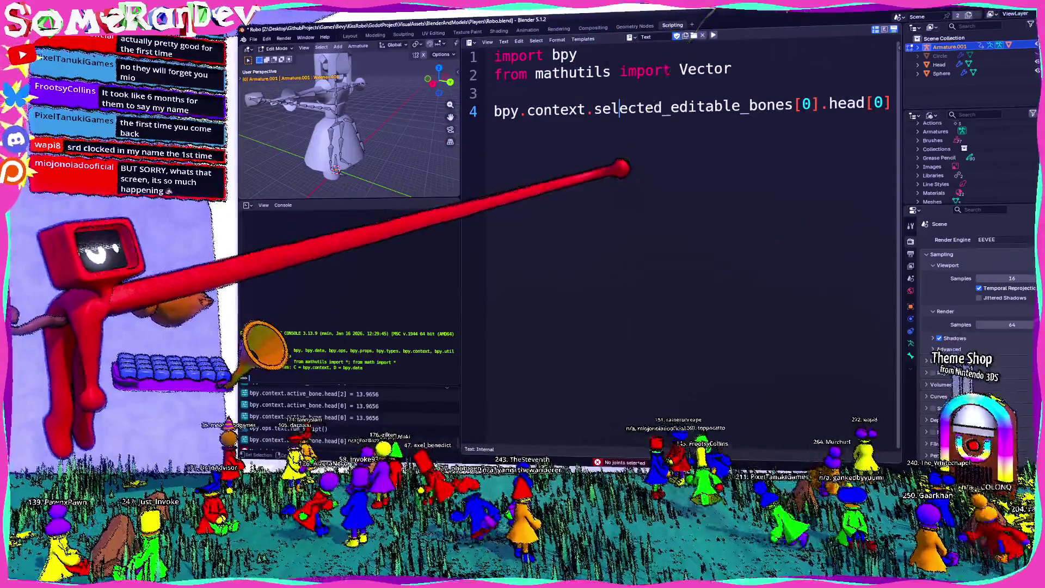
type("= 123")
key("Return")
key("Return")
type("fdksjlfsdjklfjds")
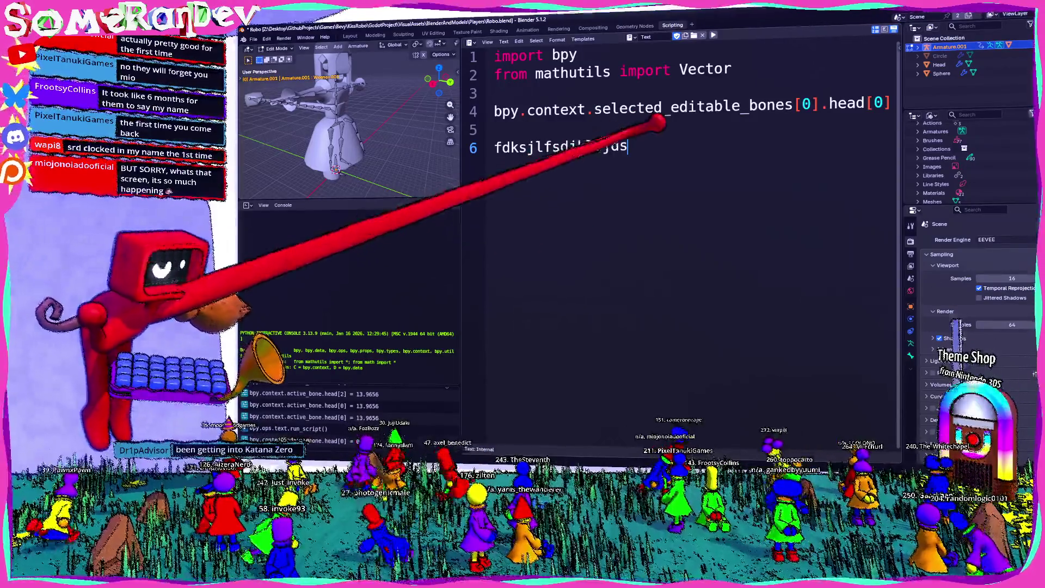
key("shift+Home")
key("BackSpace")
key("BackSpace")
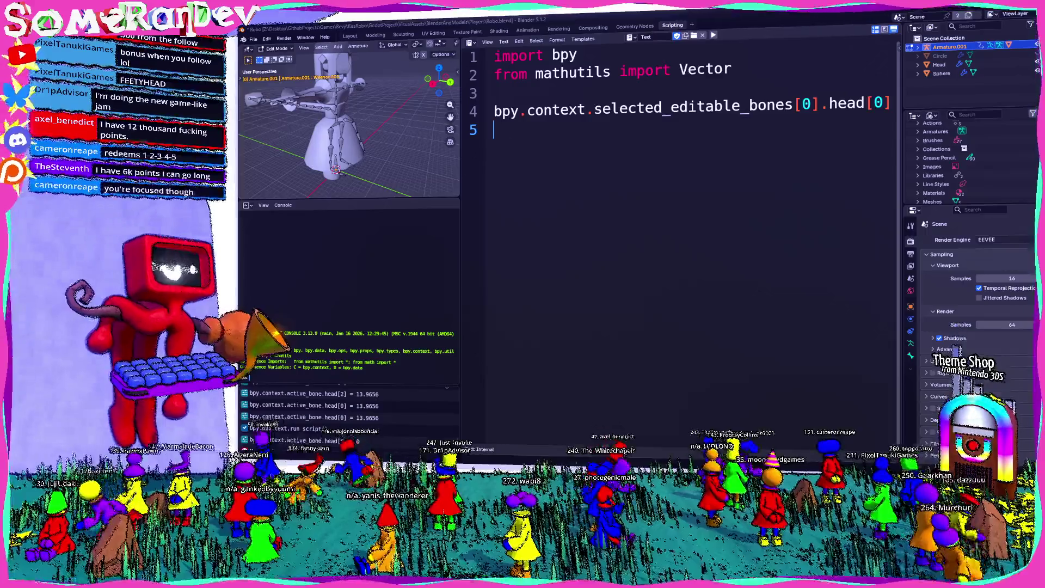
key("alt+Tab")
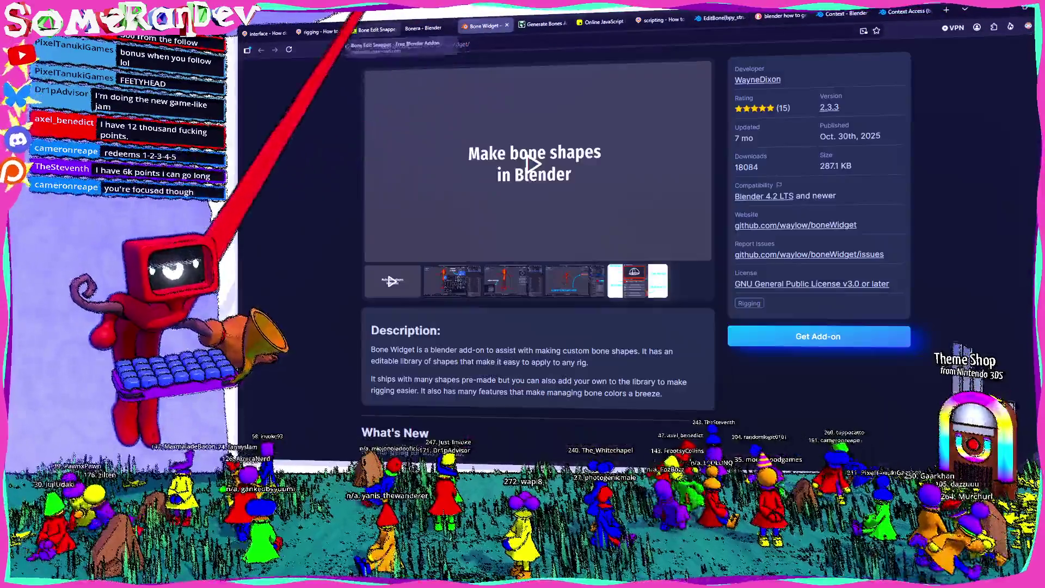
Look over the computed points array in the RunJS tab, then return to Blender
key("ctrl+Tab")
key("ctrl+Tab")
key("ctrl+Tab")
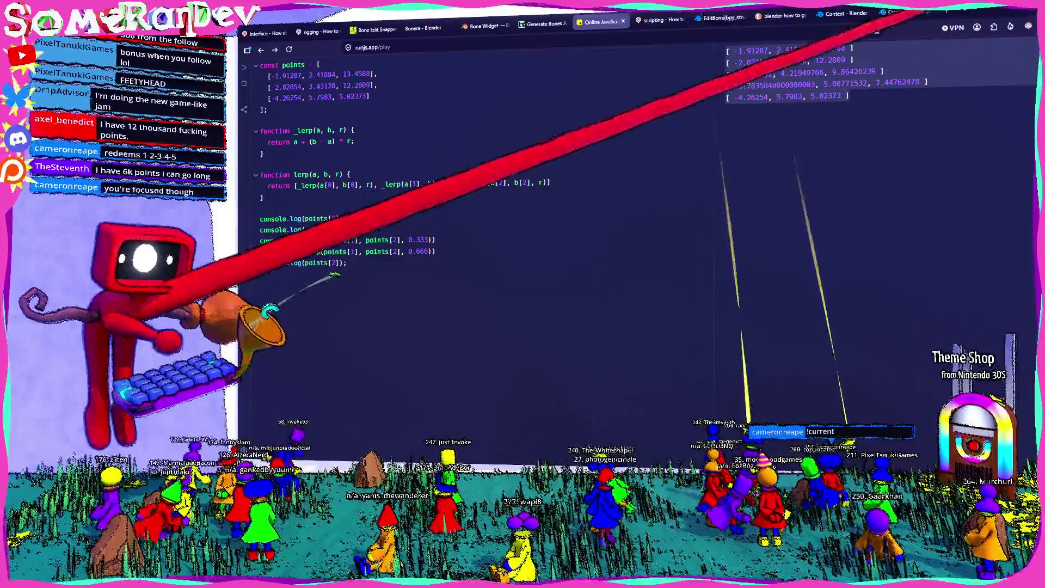
key("alt+Tab")
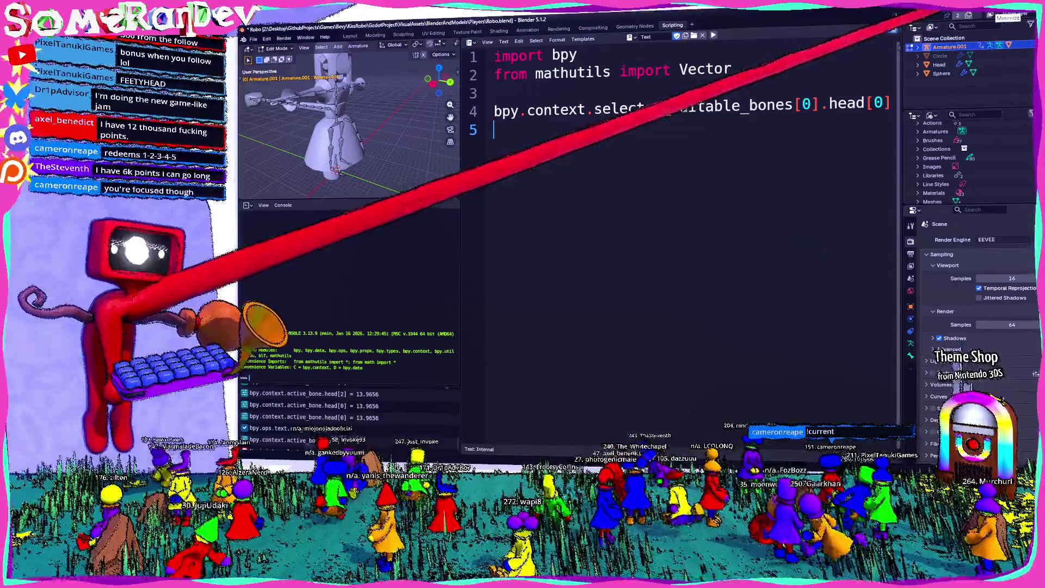
Add an array list after the imports holding the five pasted coordinate triples, fixing the fourth row's comma
left_click(631, 86)
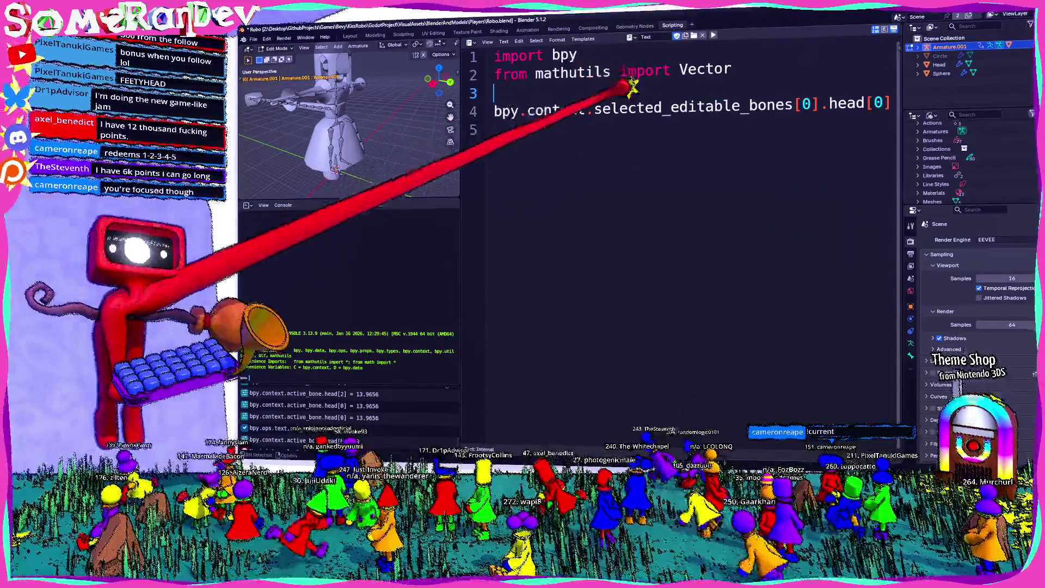
key("Return")
key("Return")
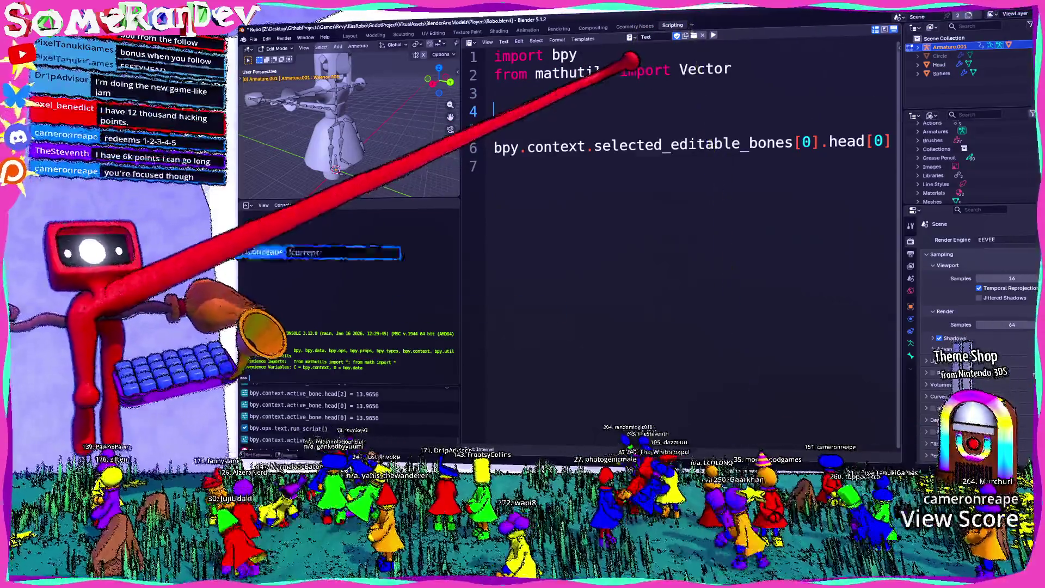
type("array =")
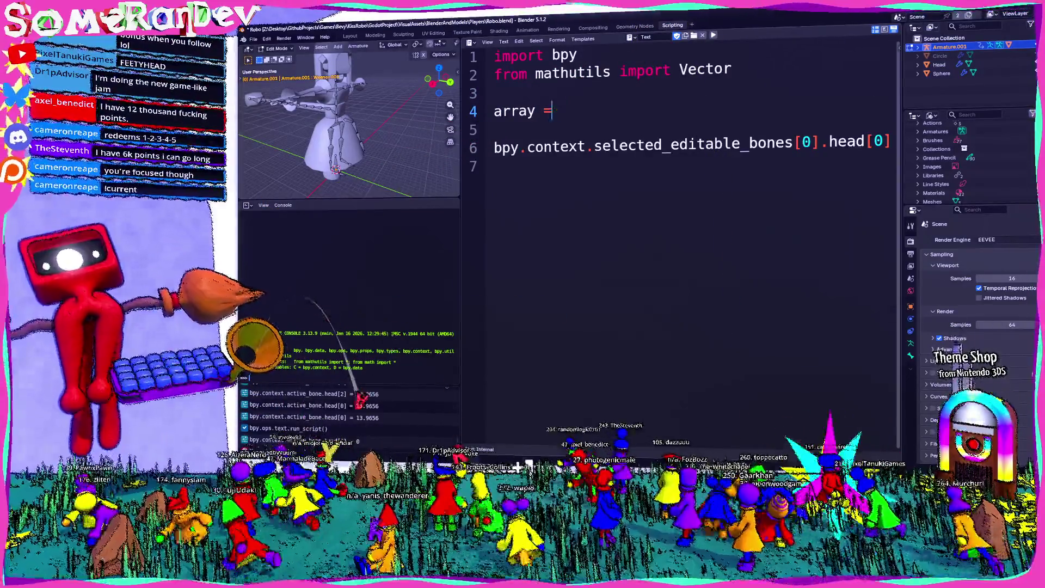
type(" [")
key("Return")
key("Return")
type("]")
key("Up")
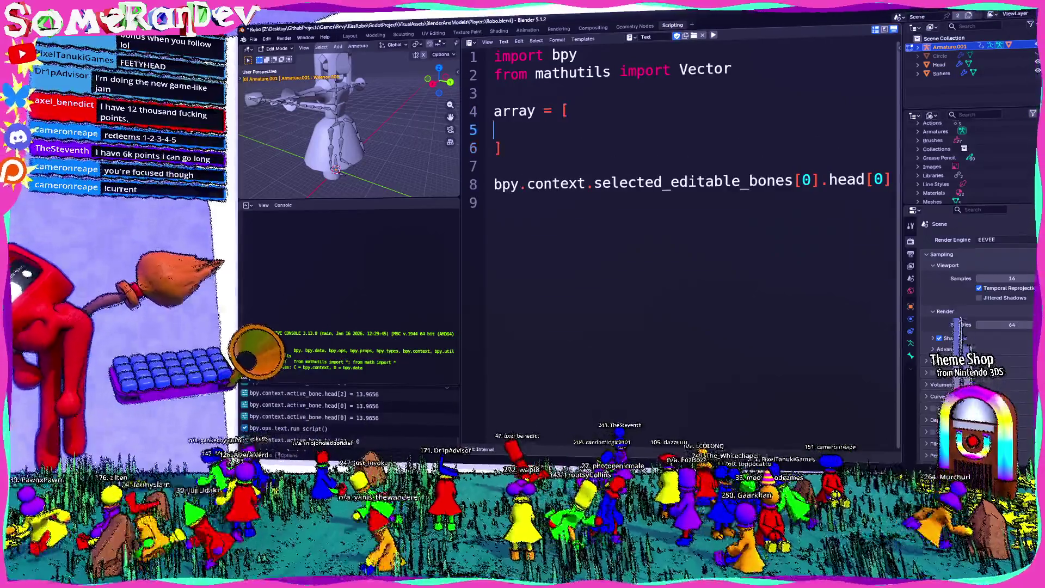
key("Return")
key("ctrl+v")
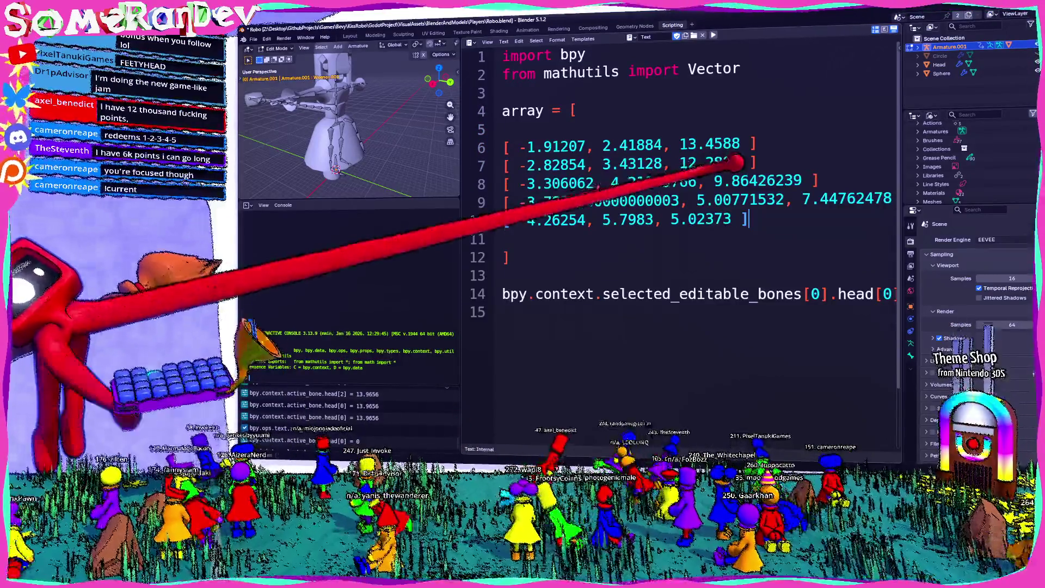
double_click(846, 200)
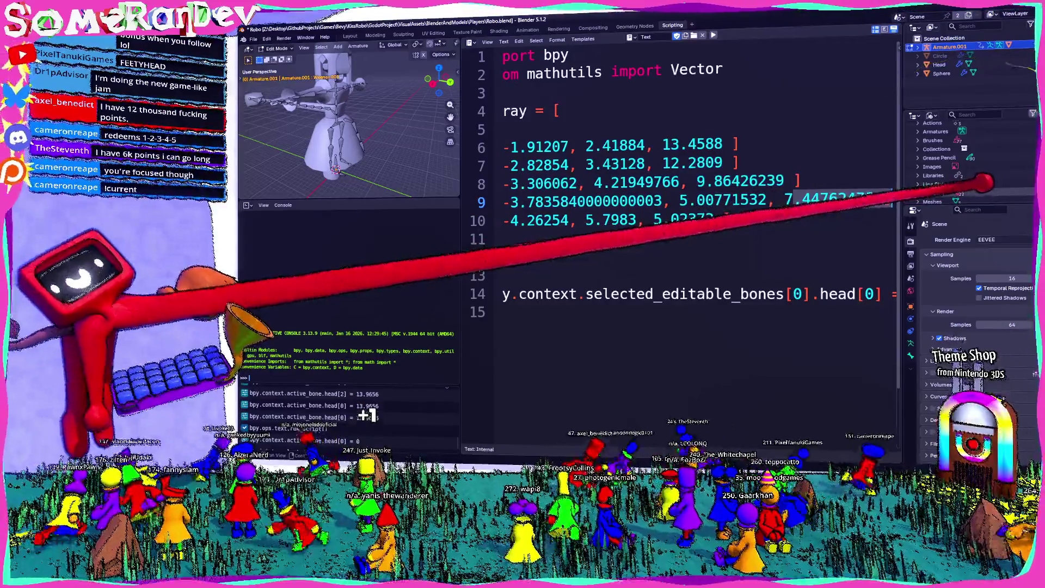
key("End")
type(",")
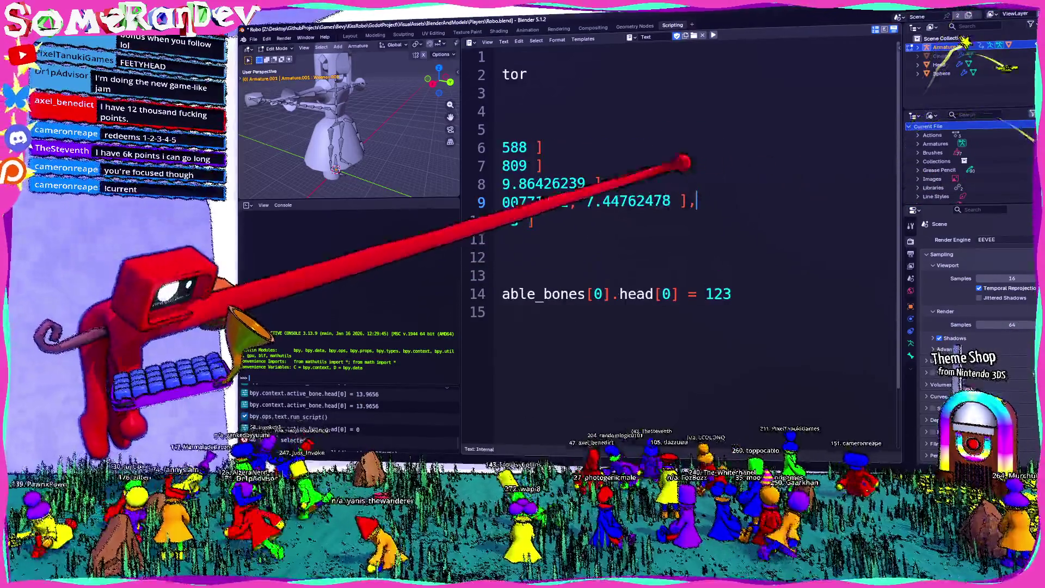
Close the list's bracket, rename it from array to a, and remove the extra blank lines
left_click(517, 255)
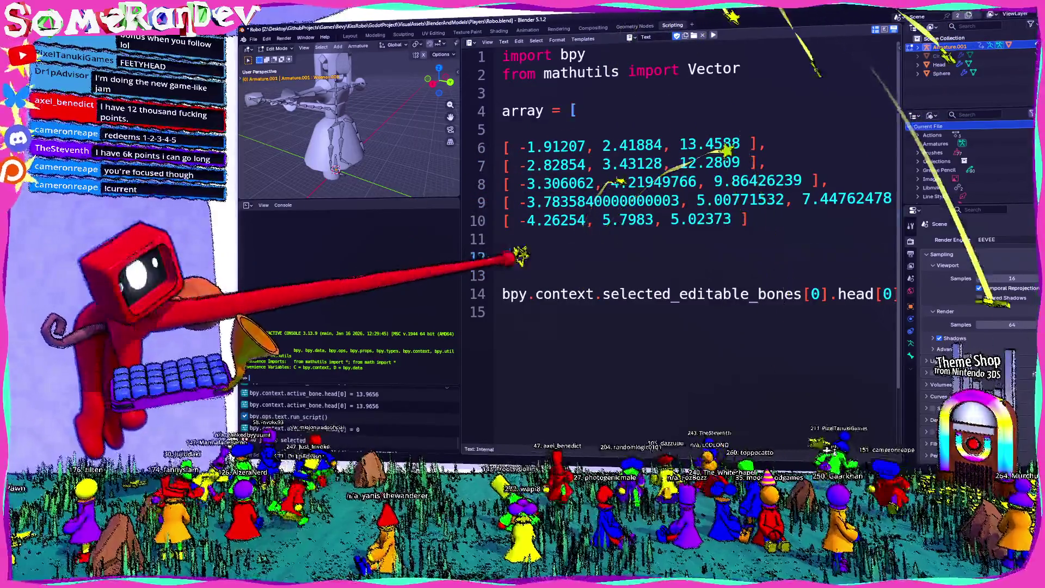
key("BackSpace")
type("]")
double_click(521, 111)
type("a")
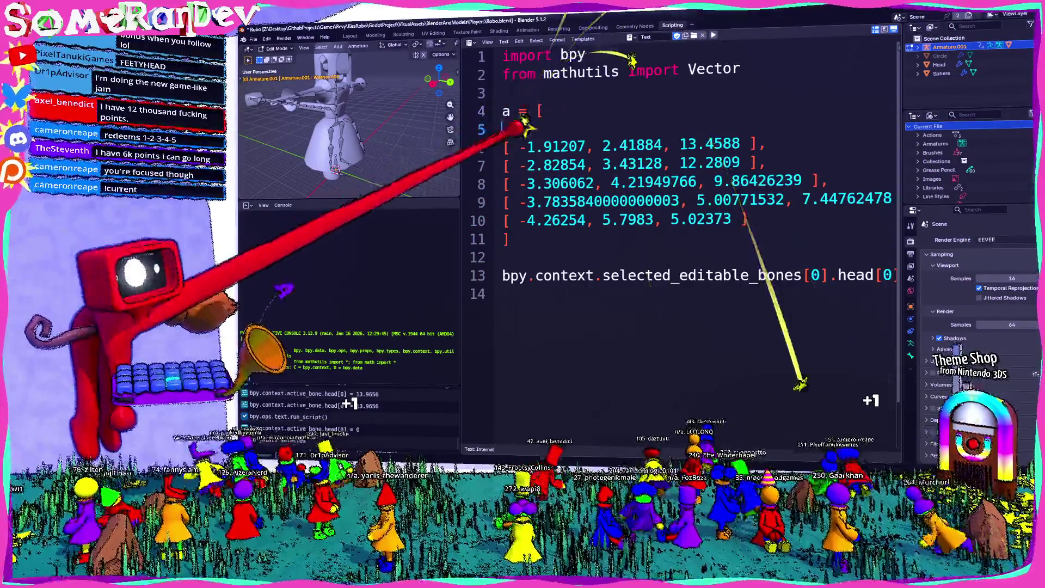
key("BackSpace")
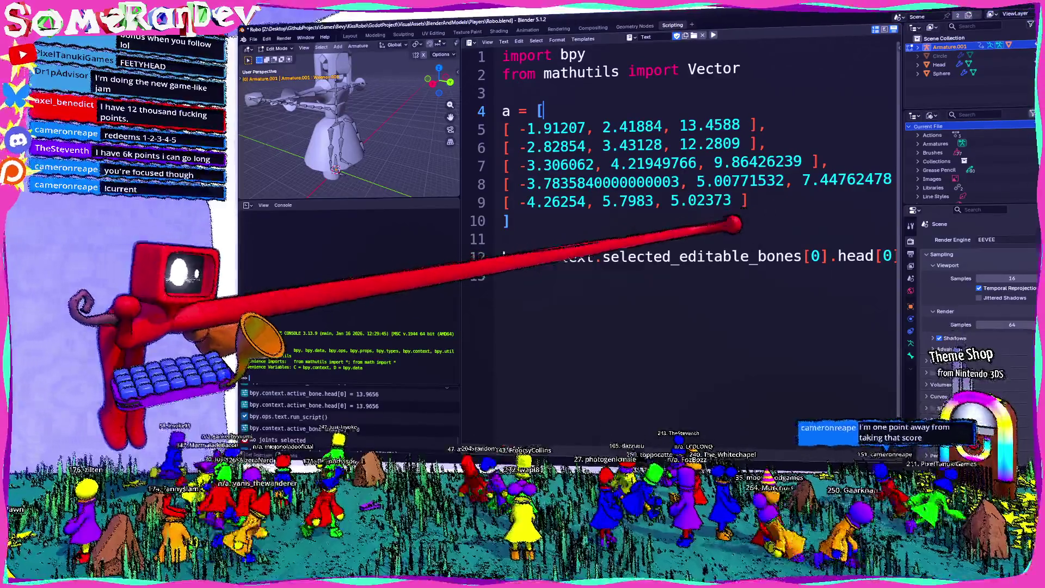
scroll(680, 163, "down", 1)
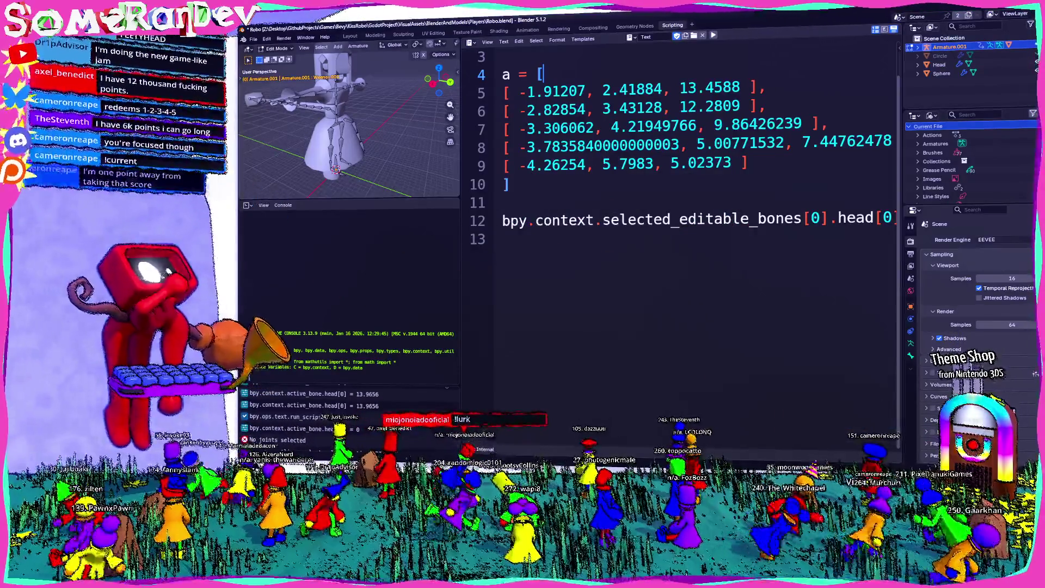
key("alt+Tab")
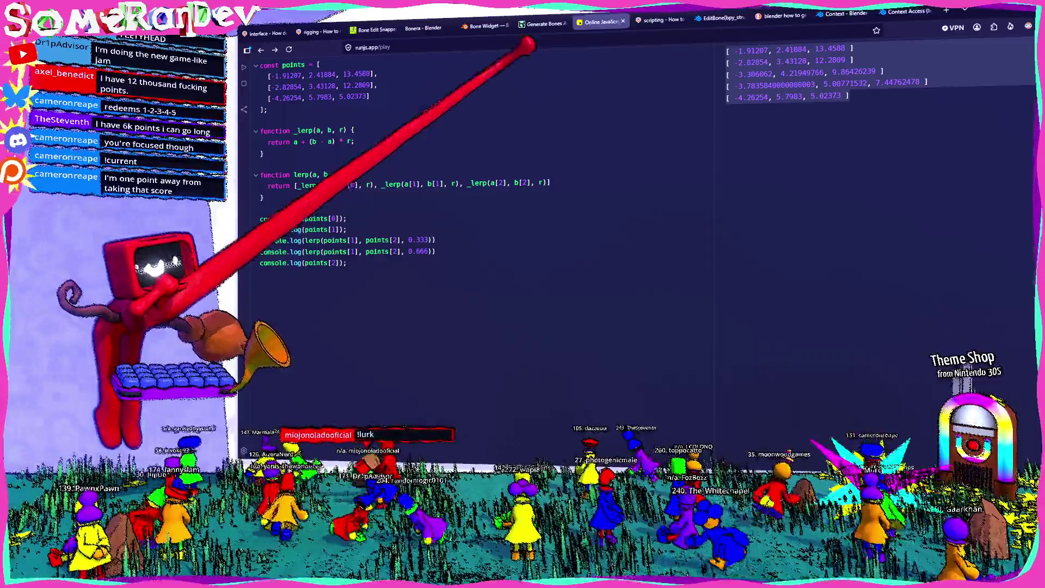
Go to the EditBone API docs tab and scroll through the page
key("ctrl+shift+Tab")
key("ctrl+shift+Tab")
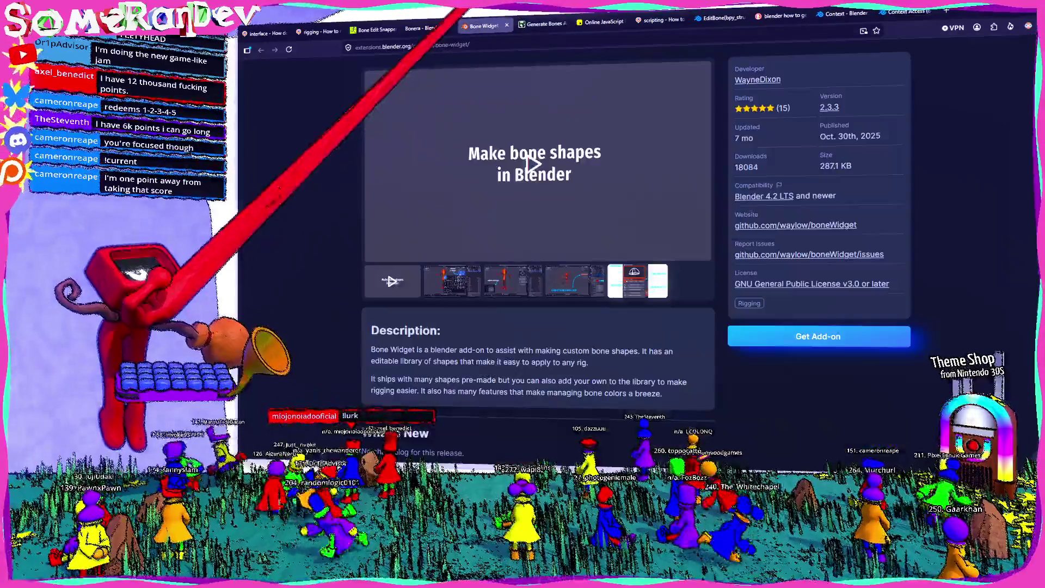
key("ctrl+Tab")
key("ctrl+Tab")
key("ctrl+Tab")
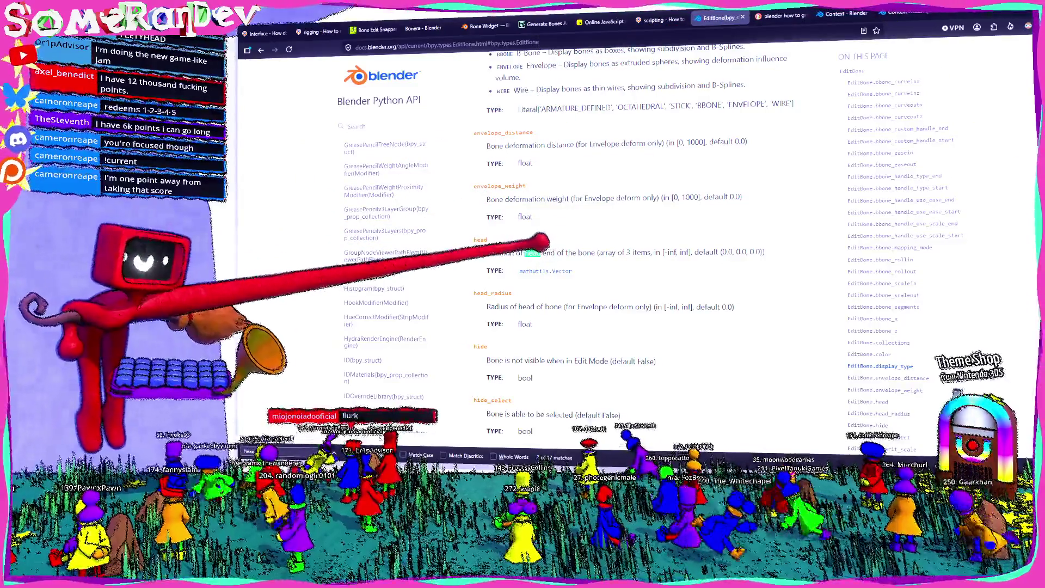
scroll(542, 241, "up", 6)
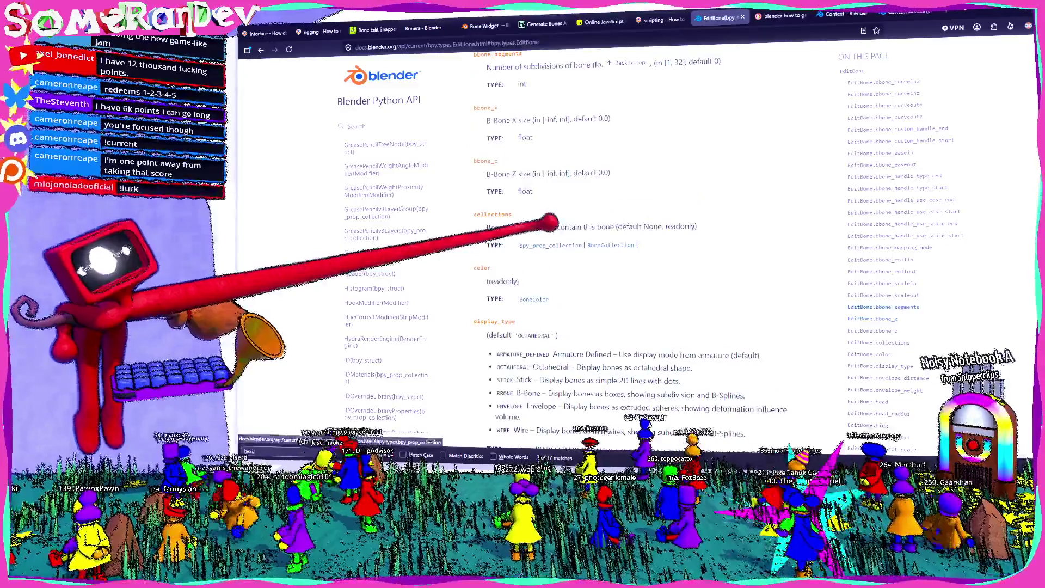
scroll(550, 222, "up", 10)
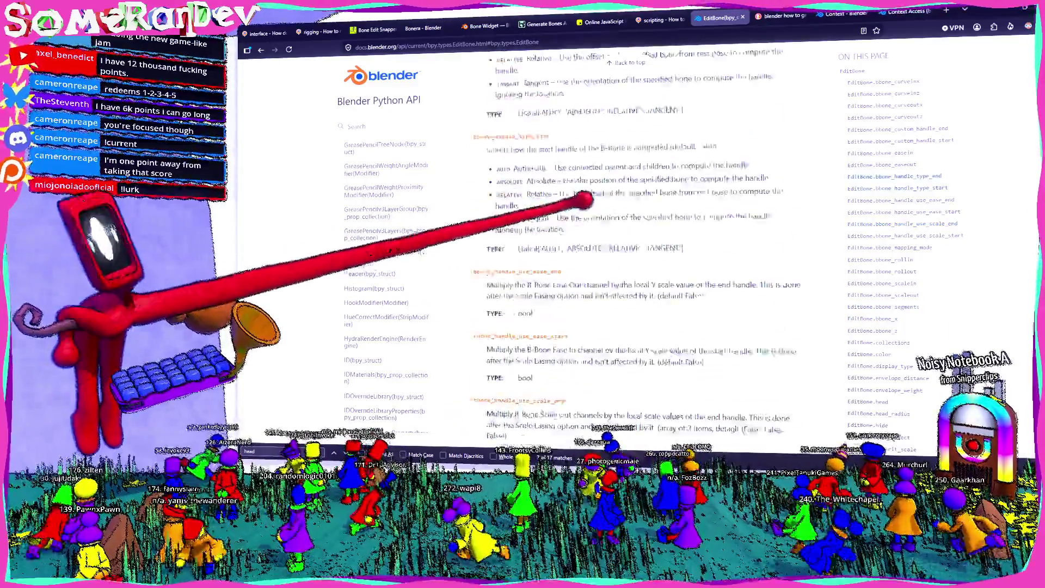
scroll(582, 201, "up", 4)
scroll(962, 162, "down", 5)
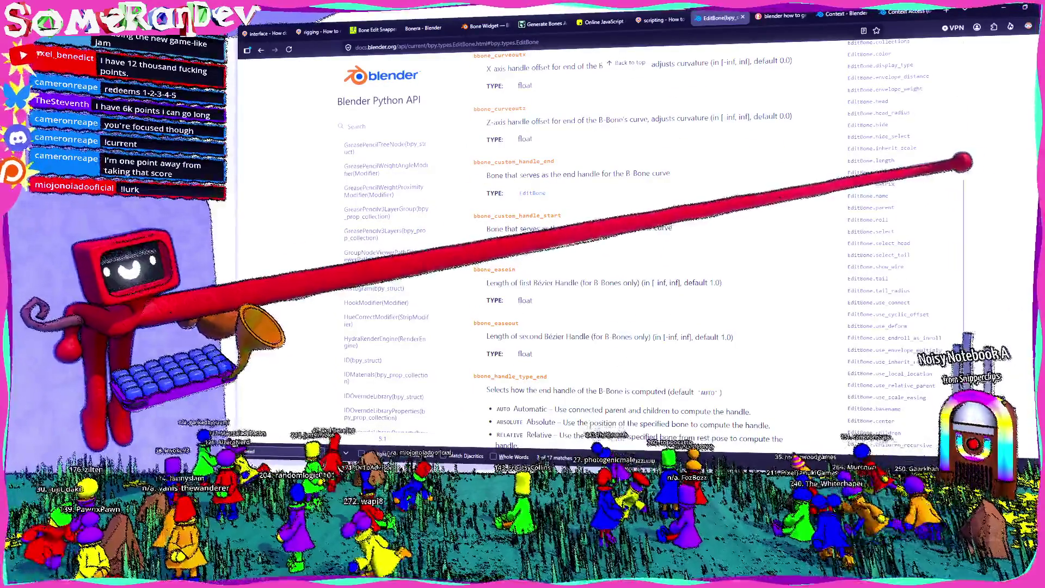
scroll(963, 162, "down", 5)
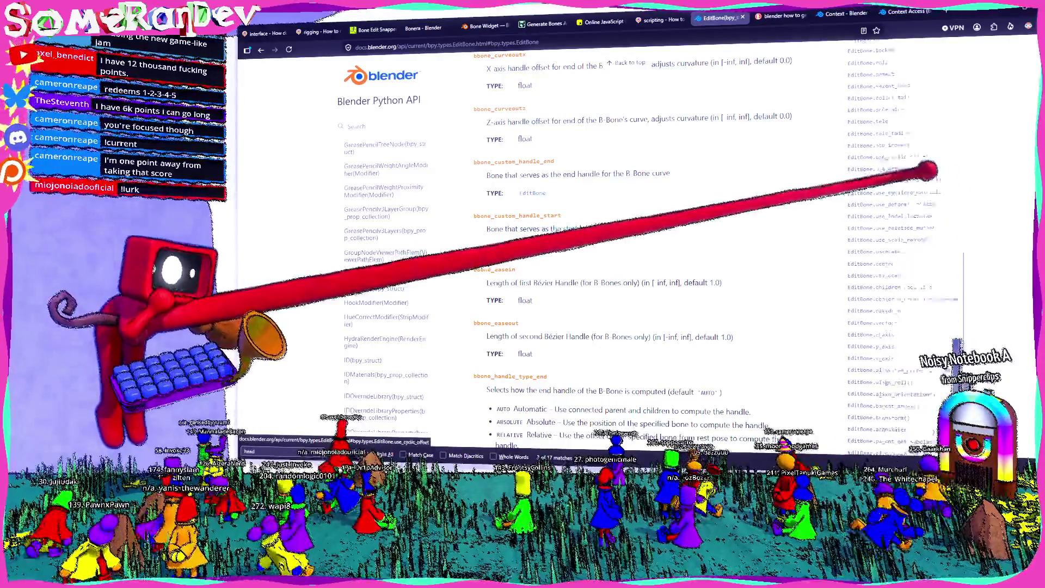
Search the page for 'children' and read through the children and children_recursive entries
key("Return")
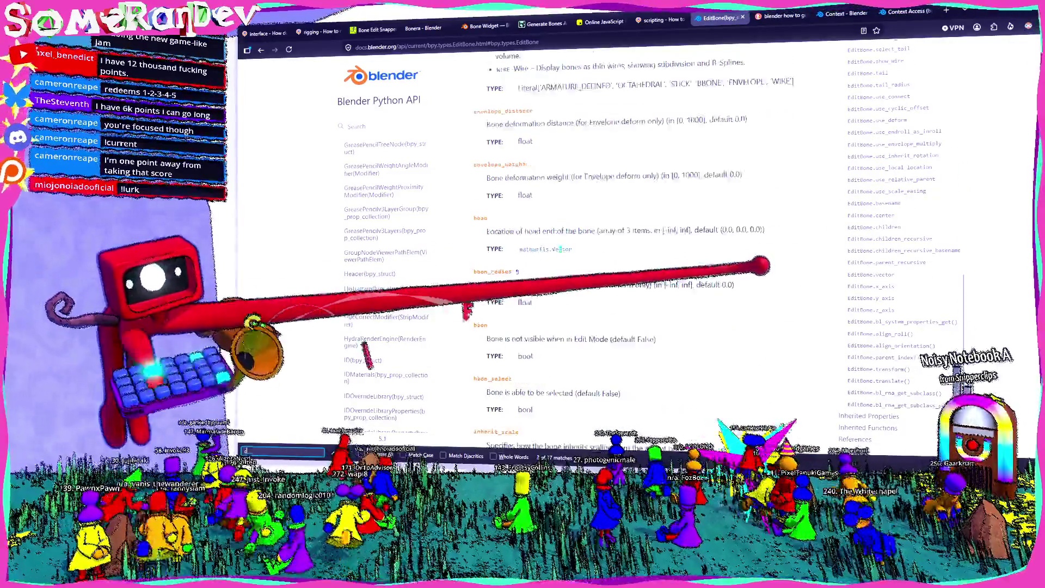
type("child")
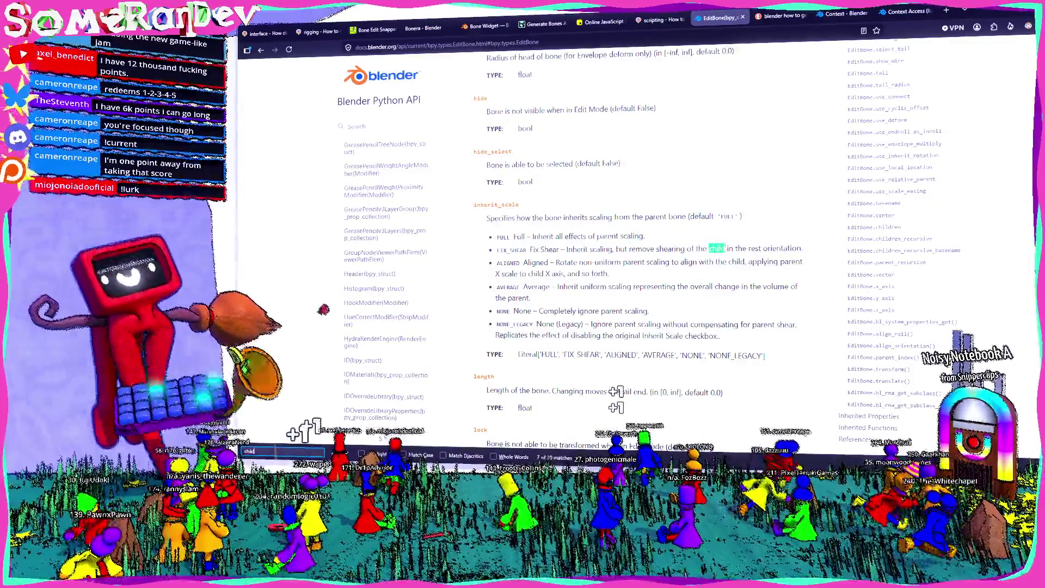
type("ren")
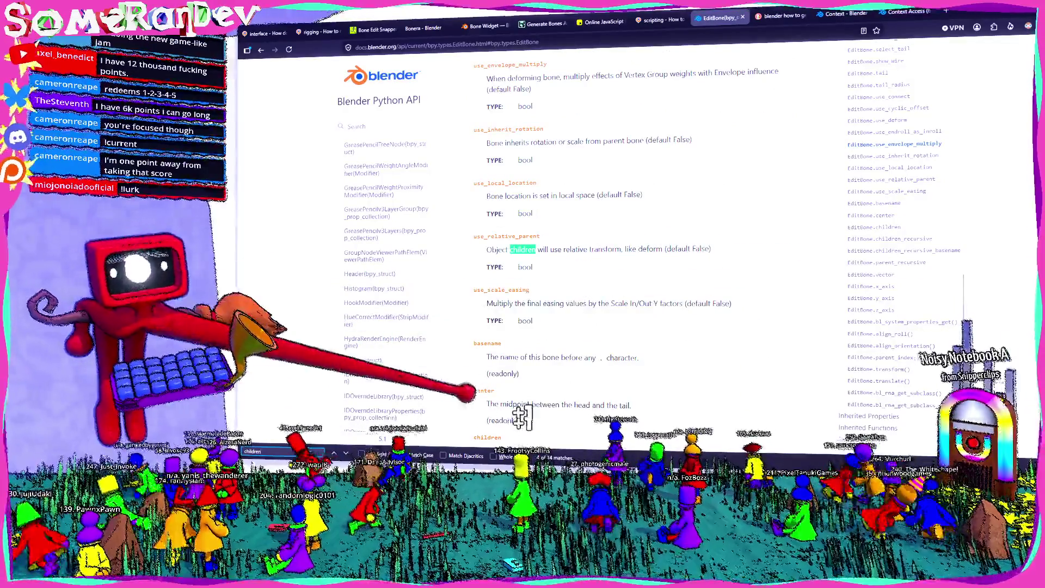
key("Return")
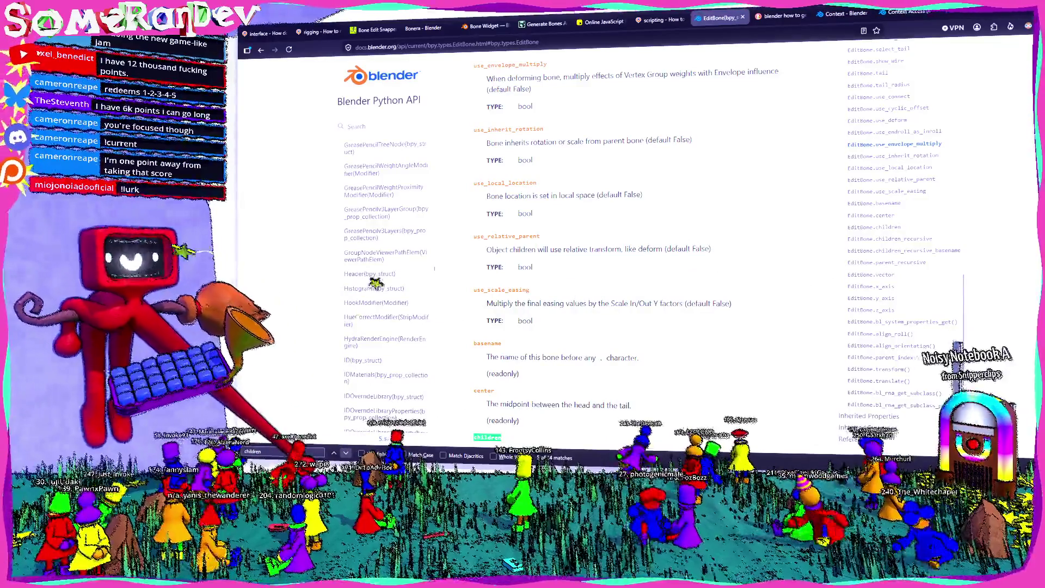
scroll(536, 320, "down", 2)
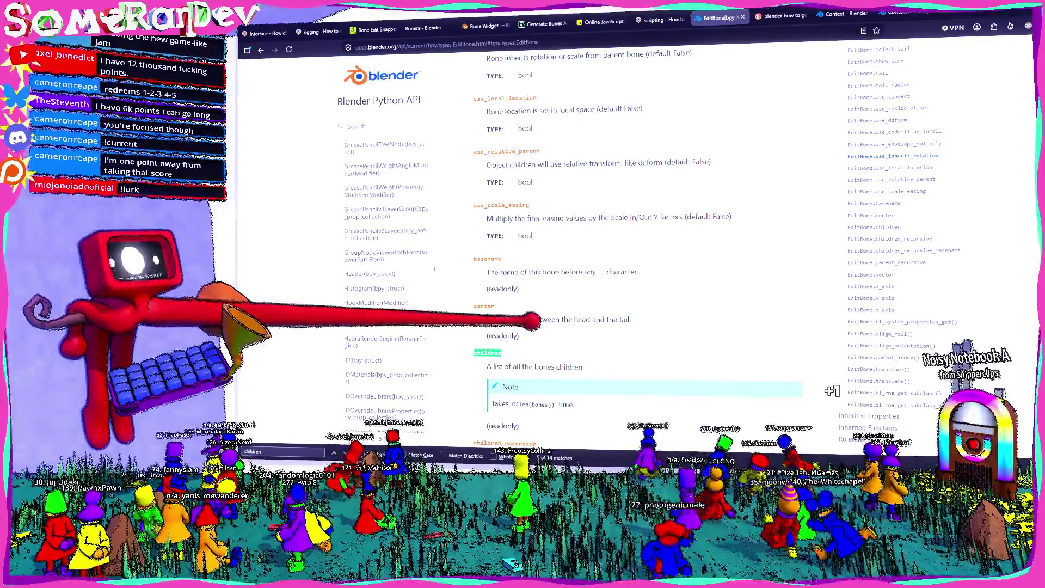
scroll(501, 314, "down", 2)
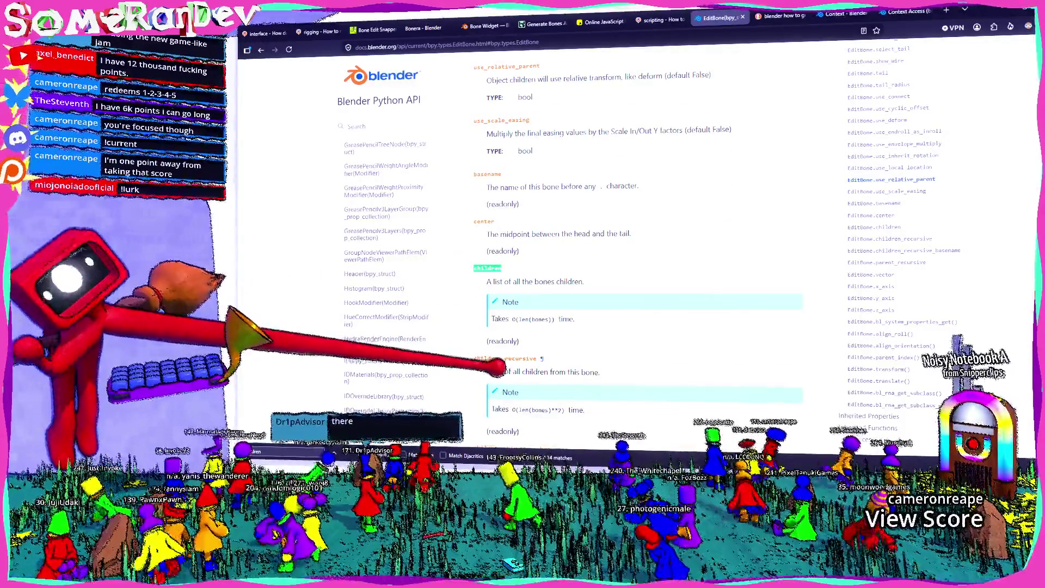
scroll(637, 245, "down", 2)
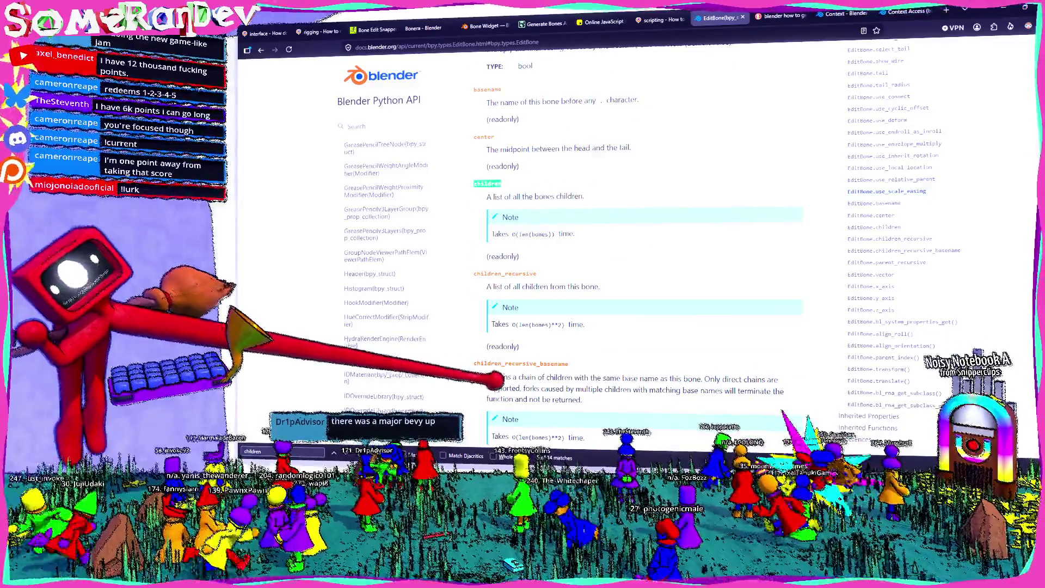
scroll(571, 245, "down", 5)
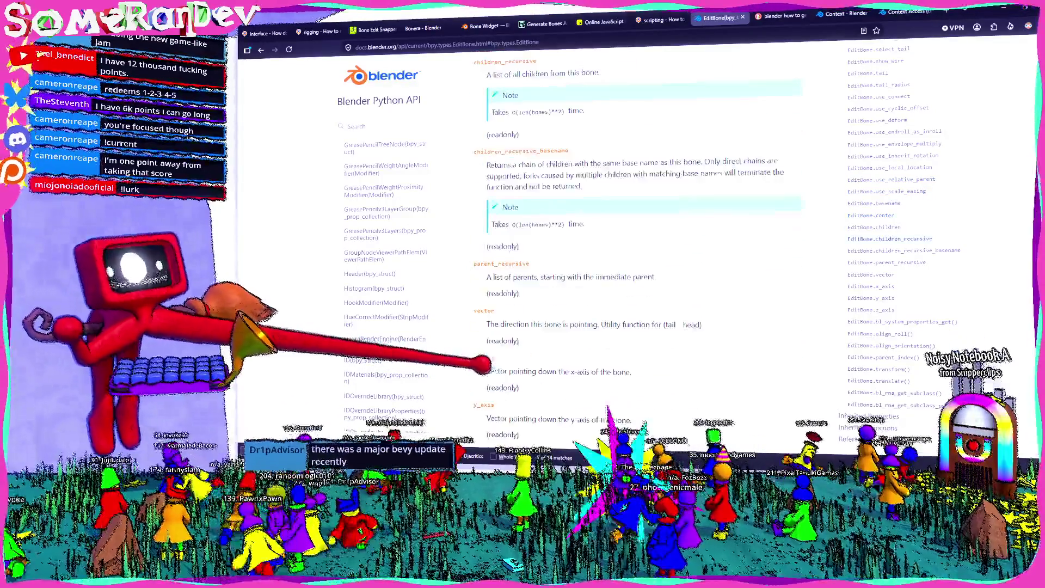
scroll(637, 245, "up", 4)
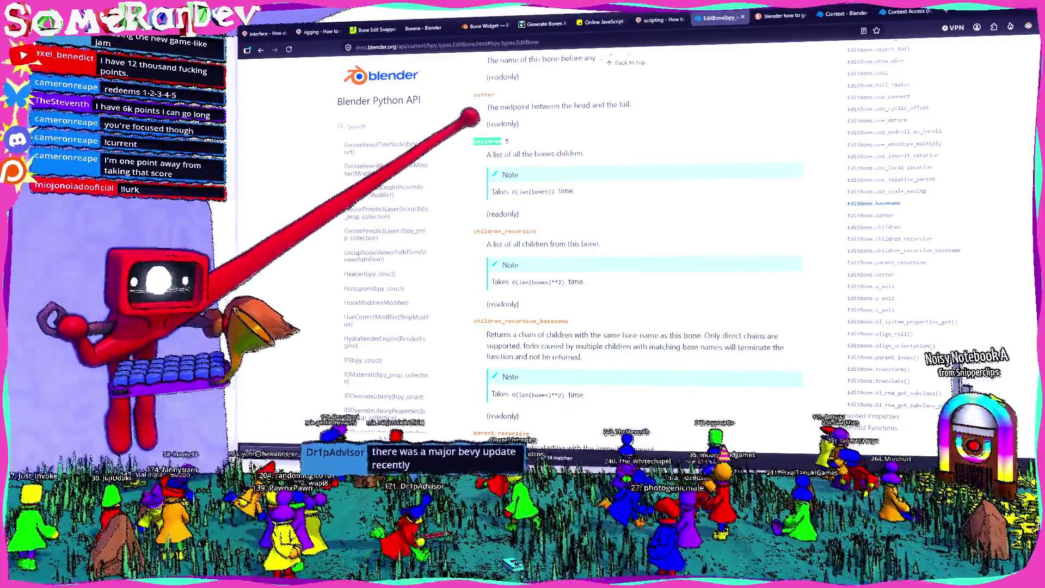
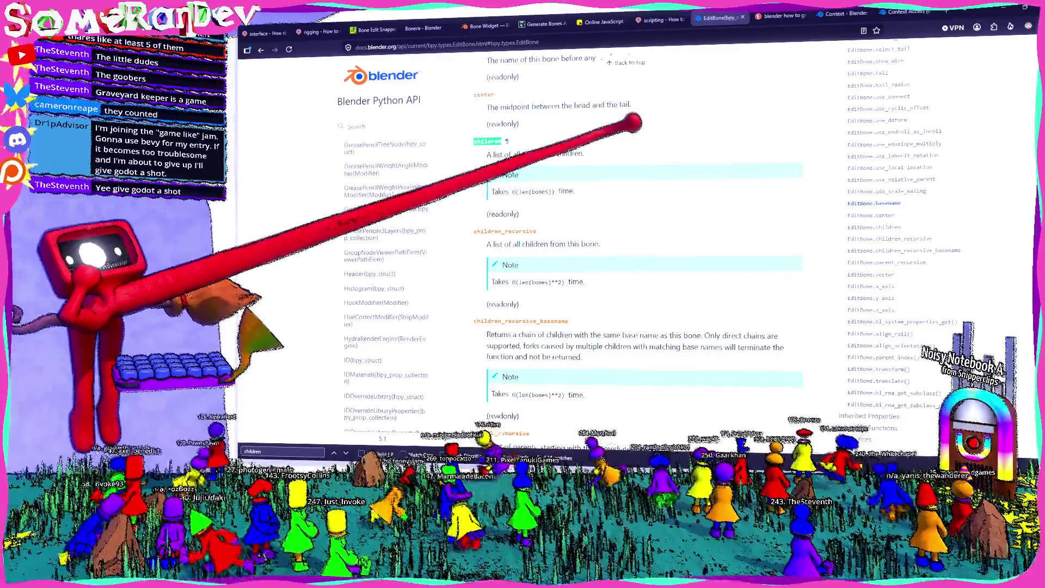
Compare Firefox's EditBone children docs with the Blender script, ending back in the script
key("alt+Tab")
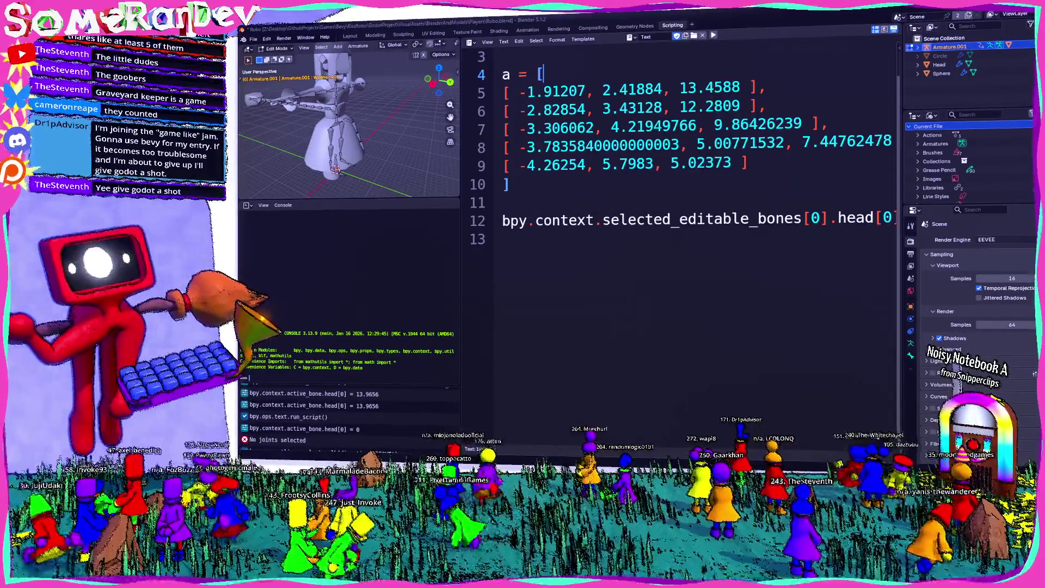
key("alt+Tab")
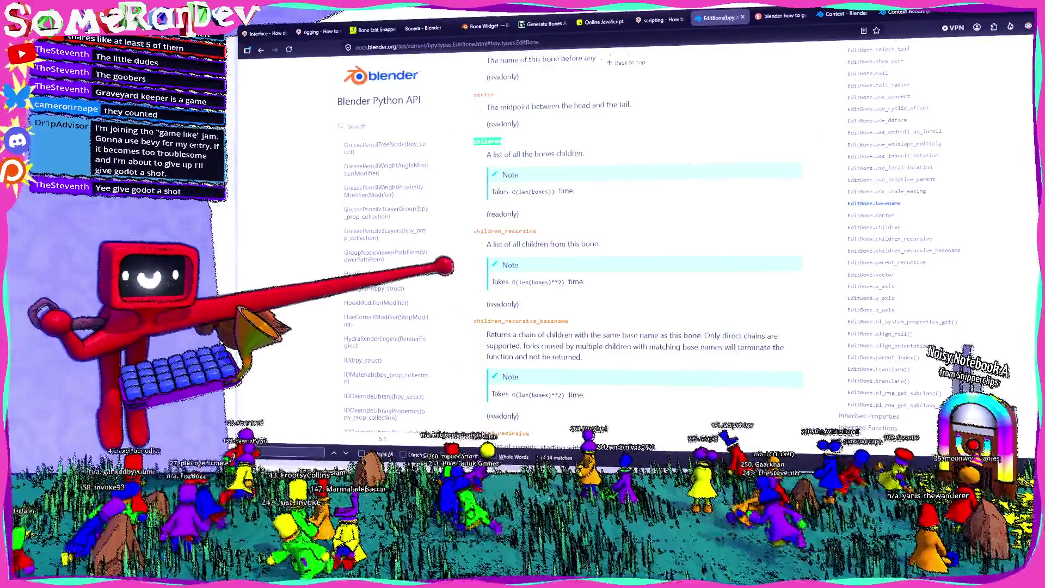
key("alt+Tab")
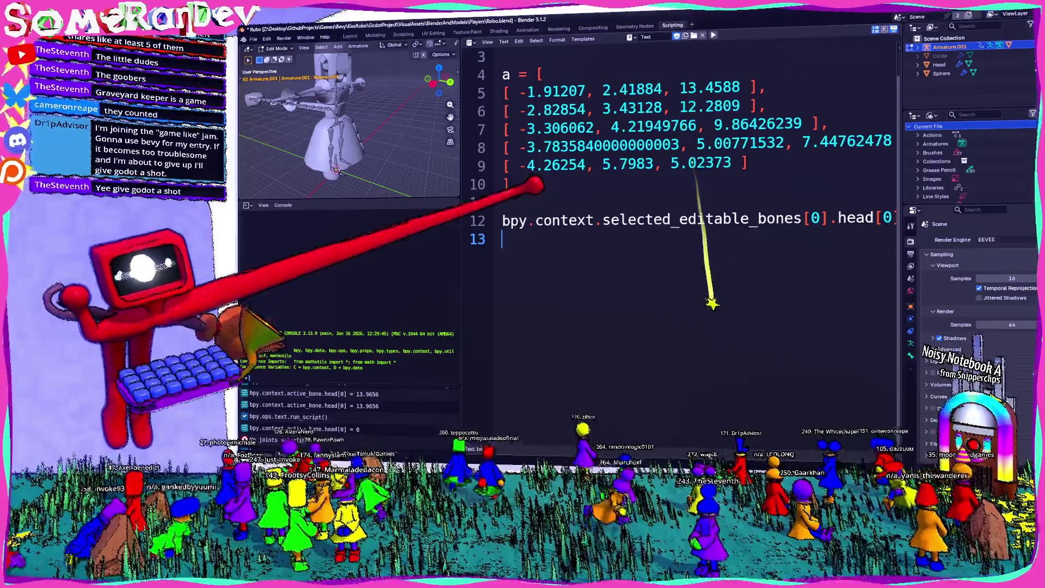
Add a 'for i in a:' loop header below the bone head line
key("Return")
key("Return")
key("Up")
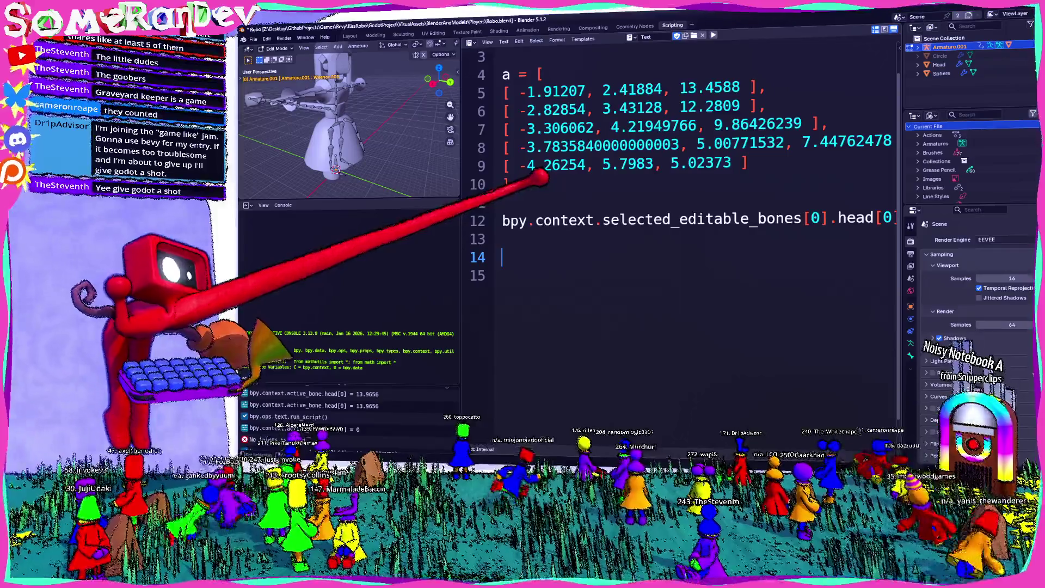
type("for ")
type("i in ")
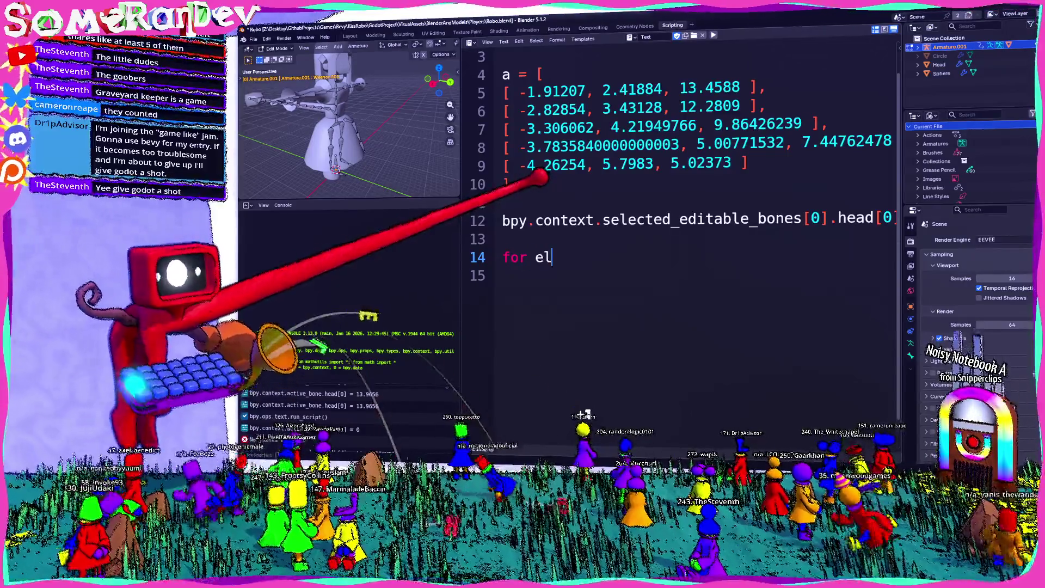
type("a:")
key("Return")
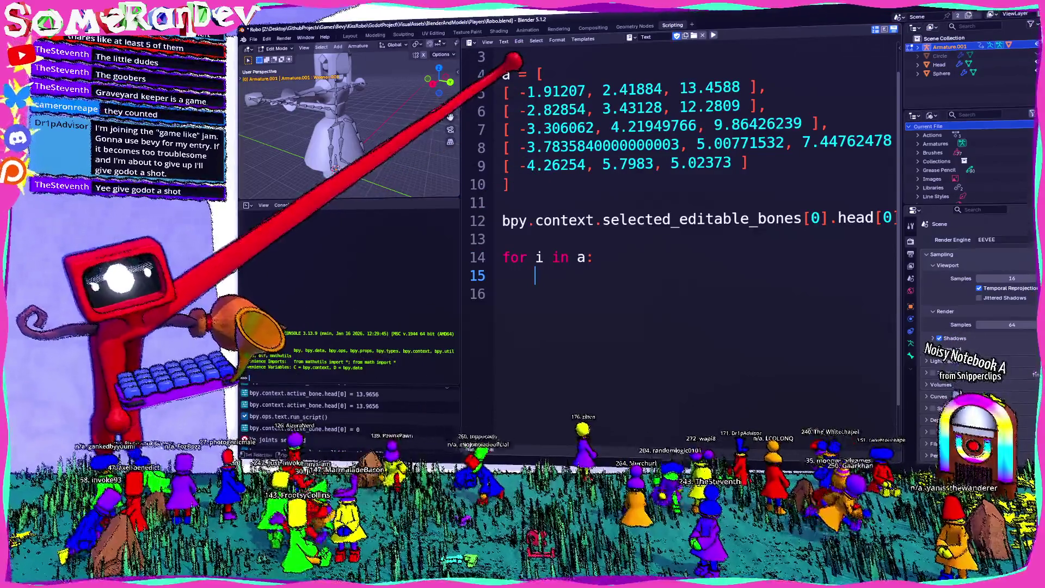
Insert 'current_bone = bpy.context.selected_editable_bones[0]' above the 'for i in a:' loop
left_click(502, 239)
key("Return")
type("v")
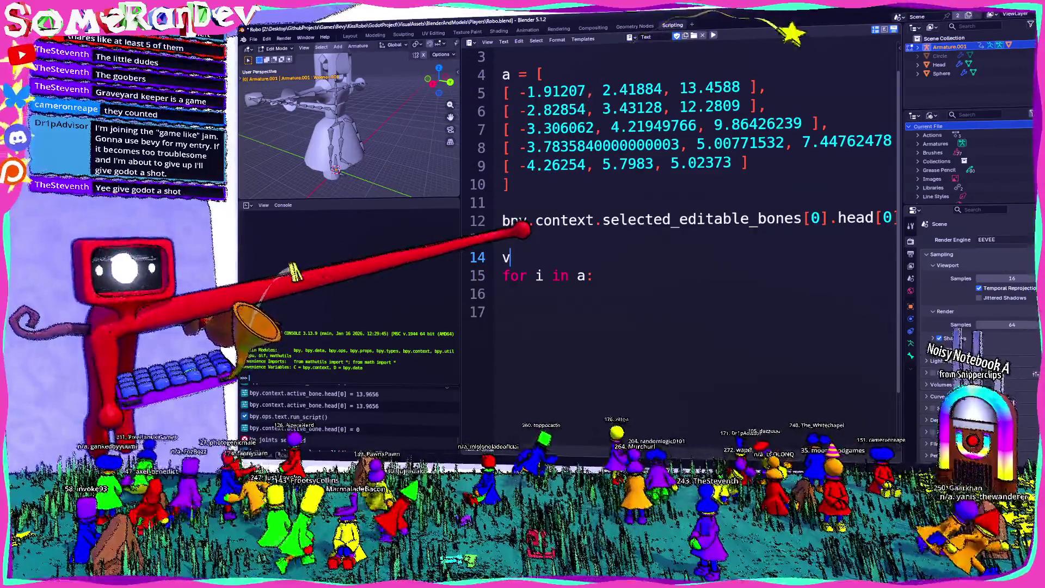
key("BackSpace")
type("cu")
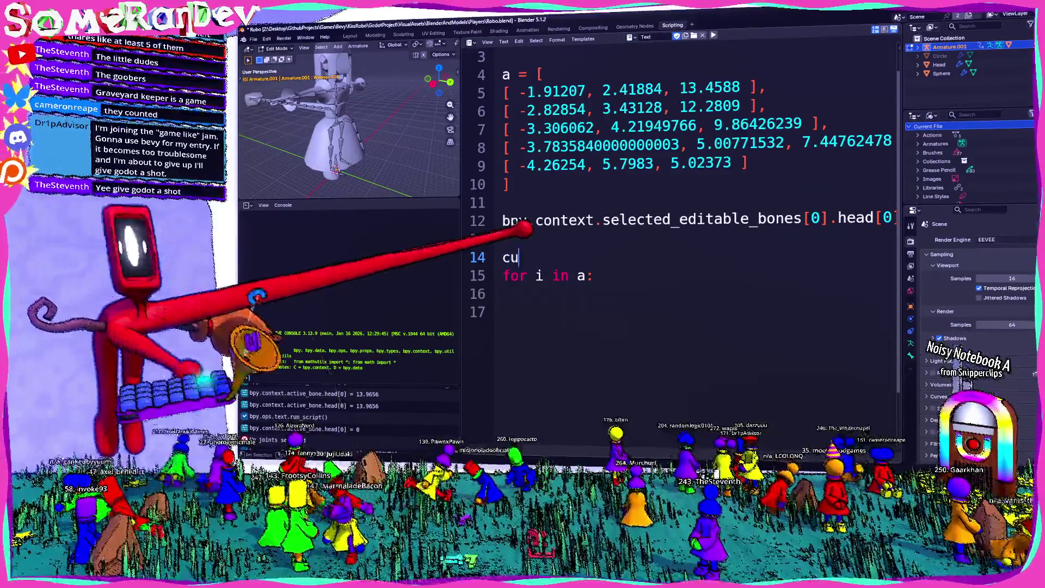
type("rrent_bone =")
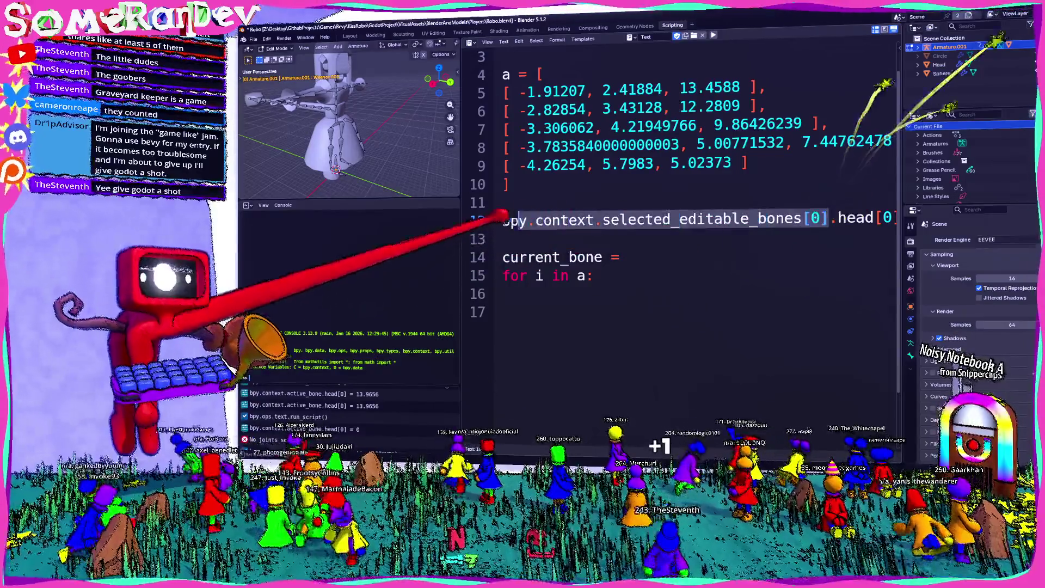
type("bpy.context.selected_editable_bones[0]")
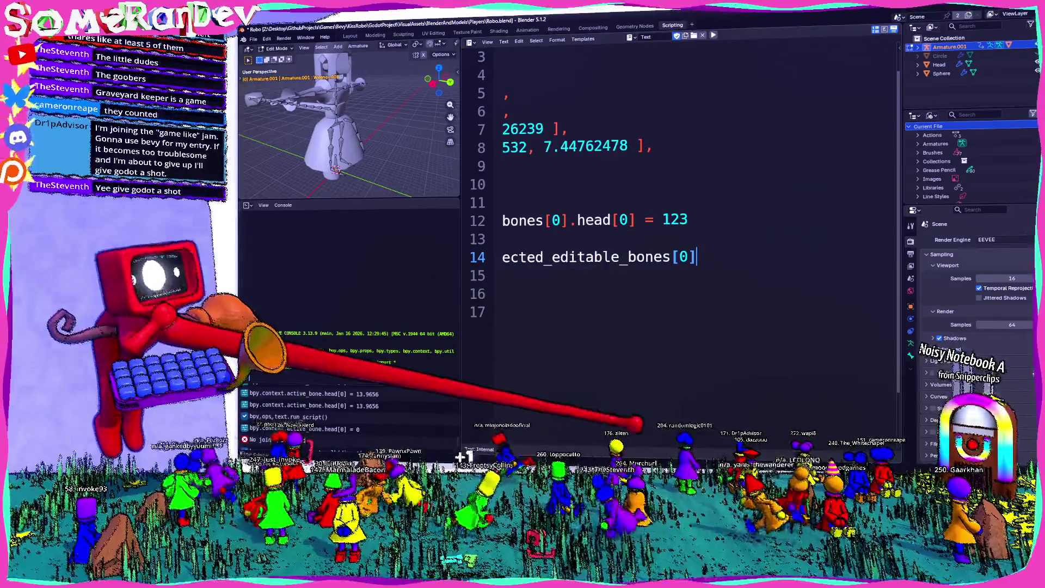
key("Return")
type("for i in a:")
key("Return")
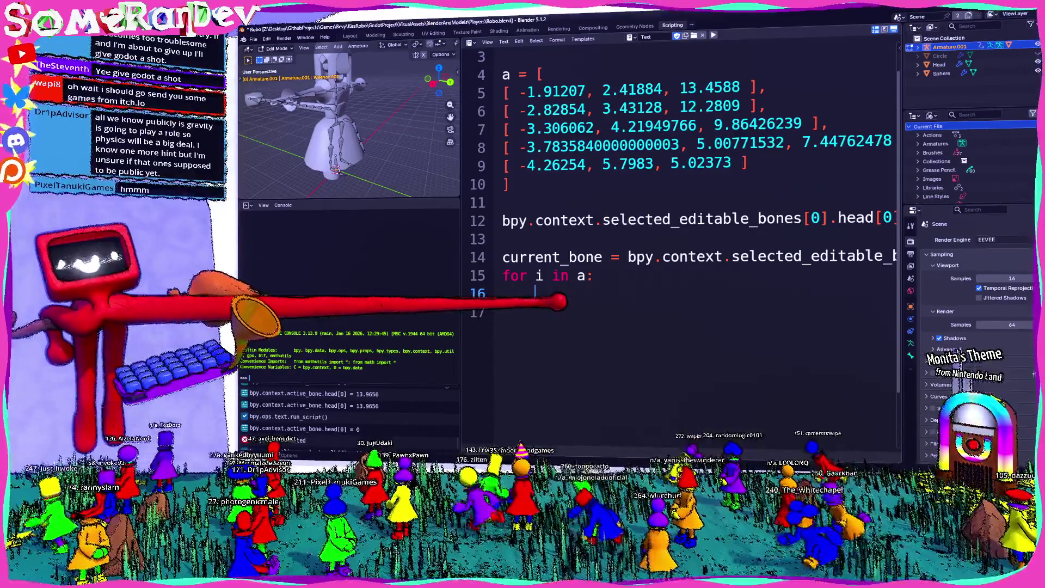
Review the current_bone assignment, reduce the editor font size, and start an indented loop line
left_click_drag(765, 88, 502, 92)
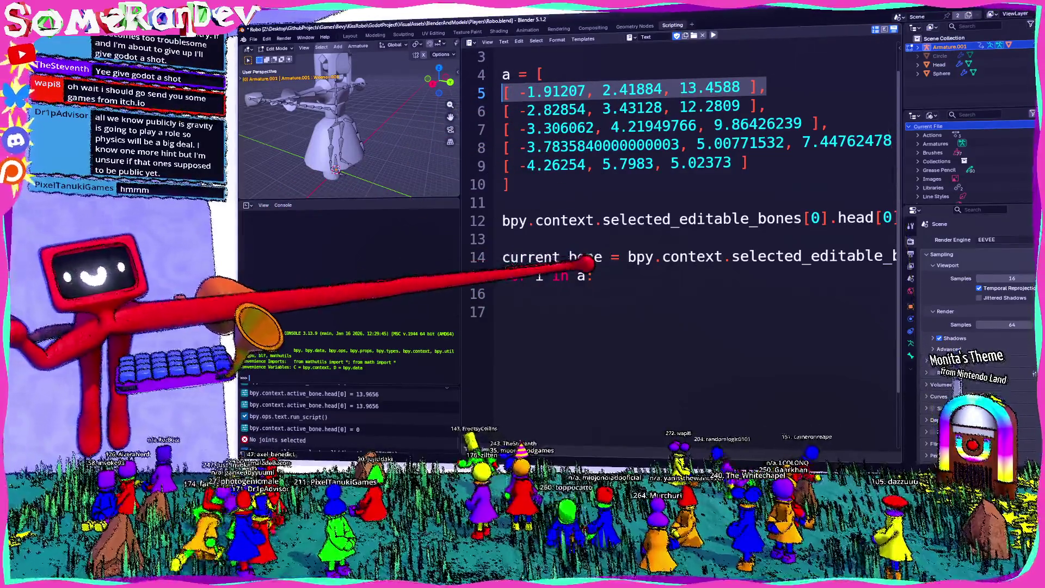
double_click(577, 257)
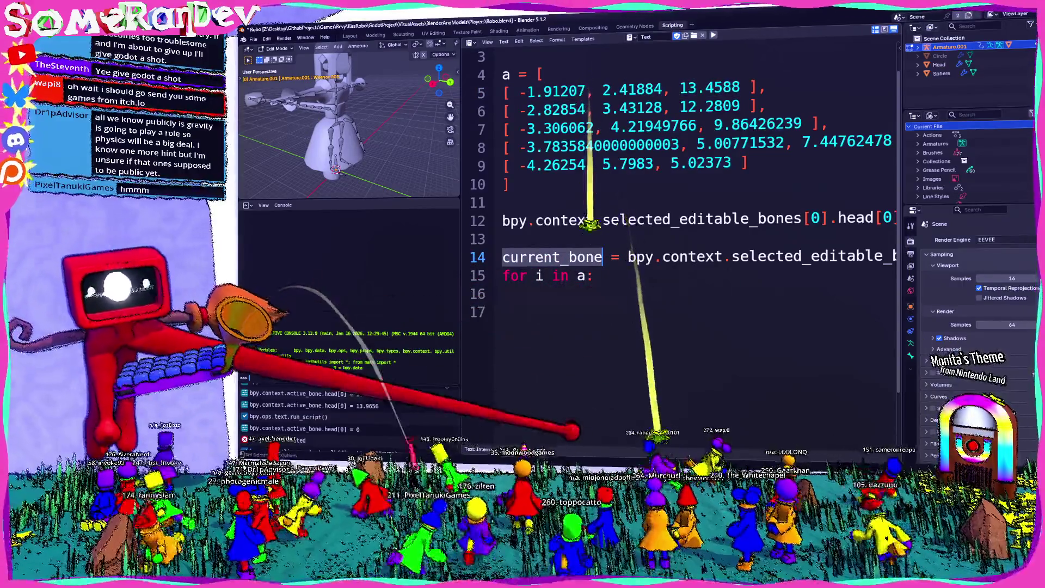
mouse_move(593, 276)
left_mouse_down()
mouse_move(688, 257)
mouse_move(871, 261)
left_mouse_up()
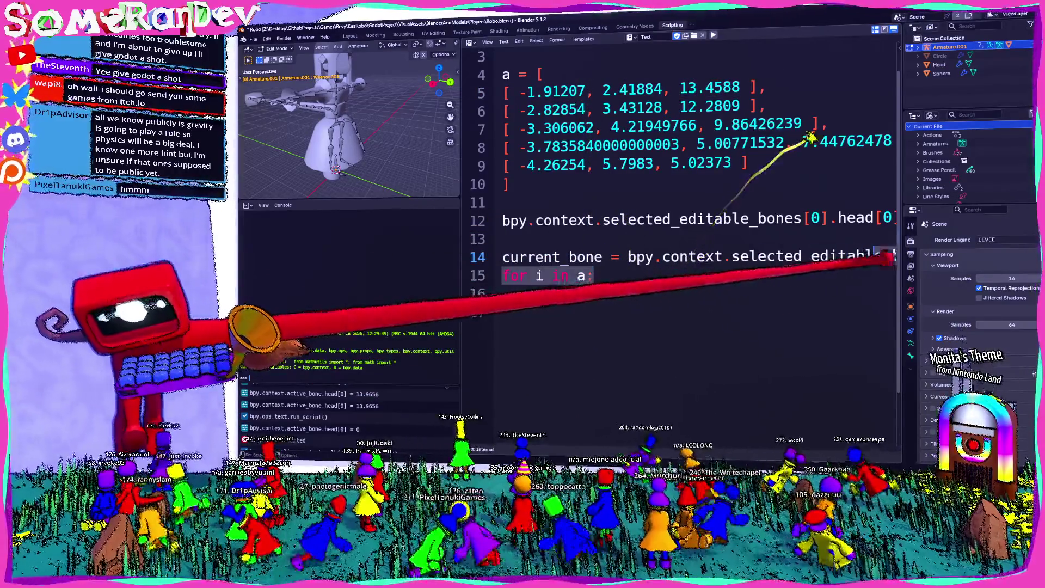
left_click(514, 314)
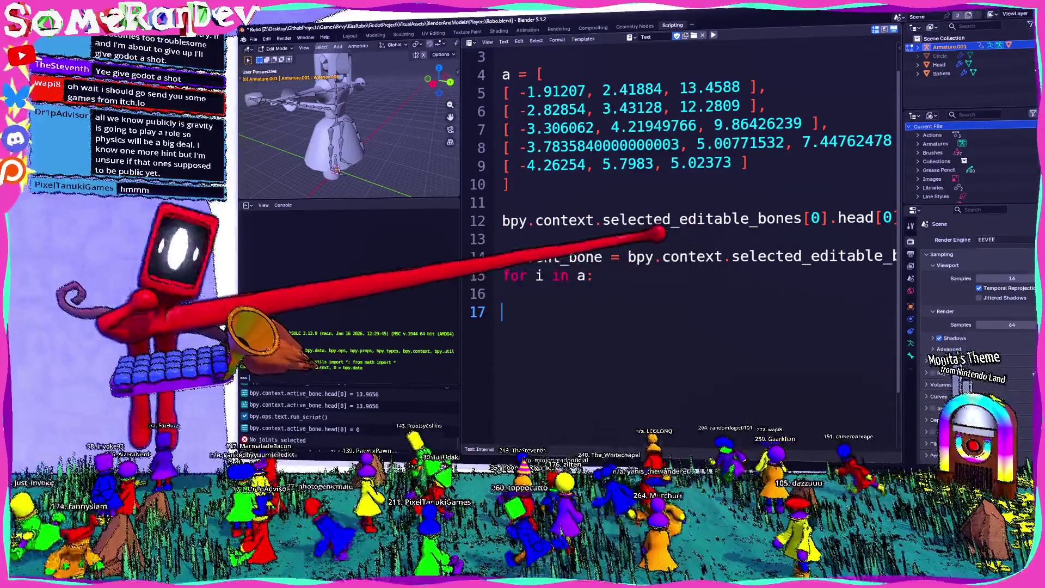
mouse_move(697, 256)
left_mouse_down()
mouse_move(1003, 262)
mouse_move(576, 257)
left_mouse_up()
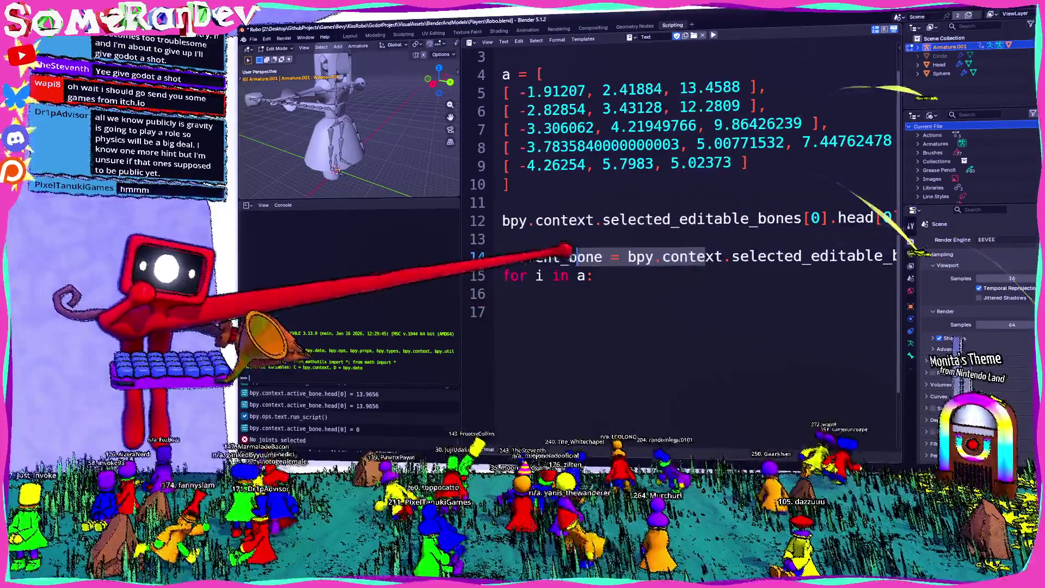
left_click(669, 240)
scroll(595, 250, "down", 4, "ctrl")
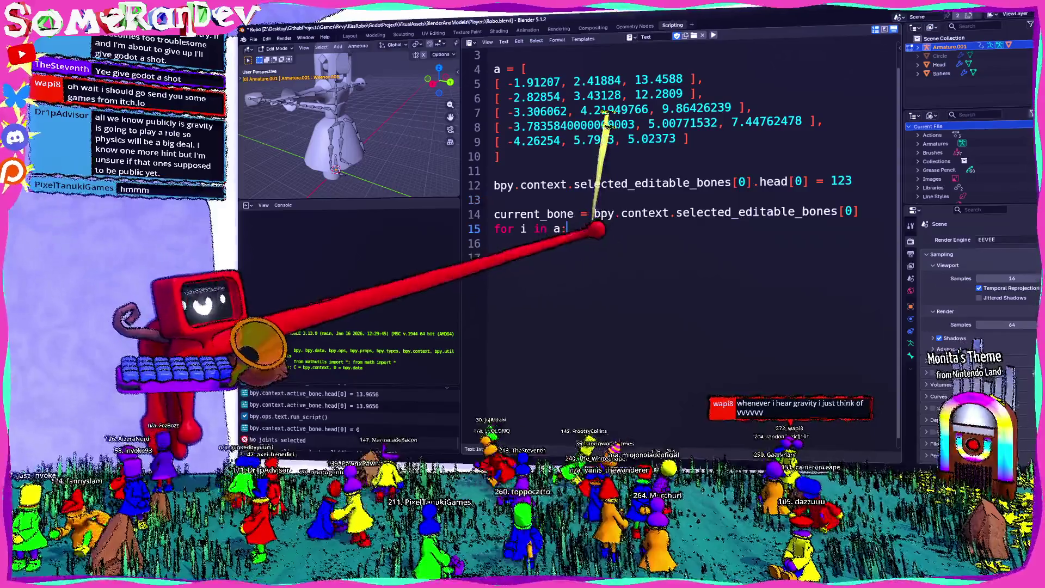
key("Return")
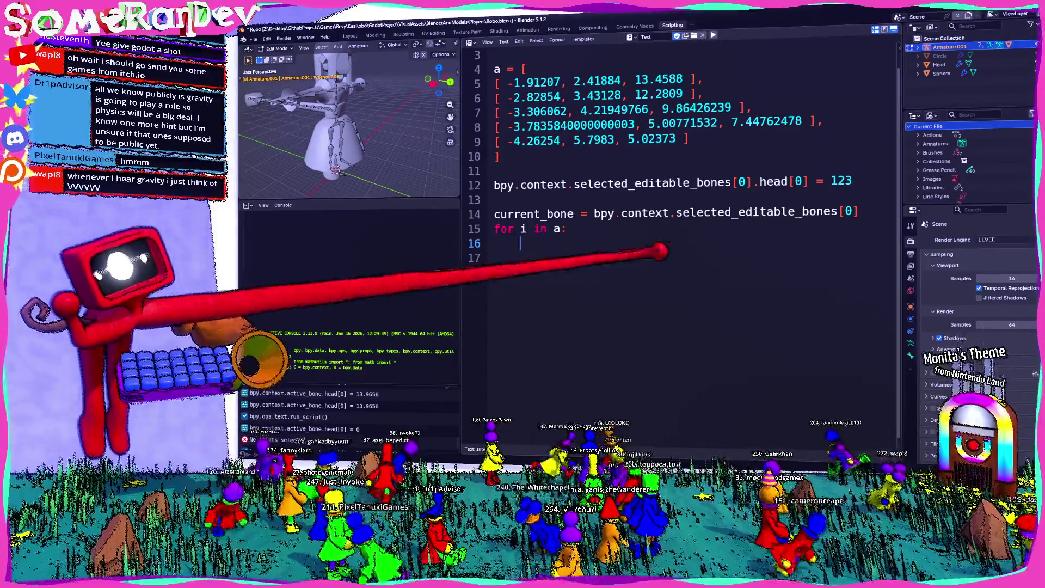
Write the loop body: 'current_bone.head = i' followed by 'current_bone = current_bone.children[0]'
type("current_bone")
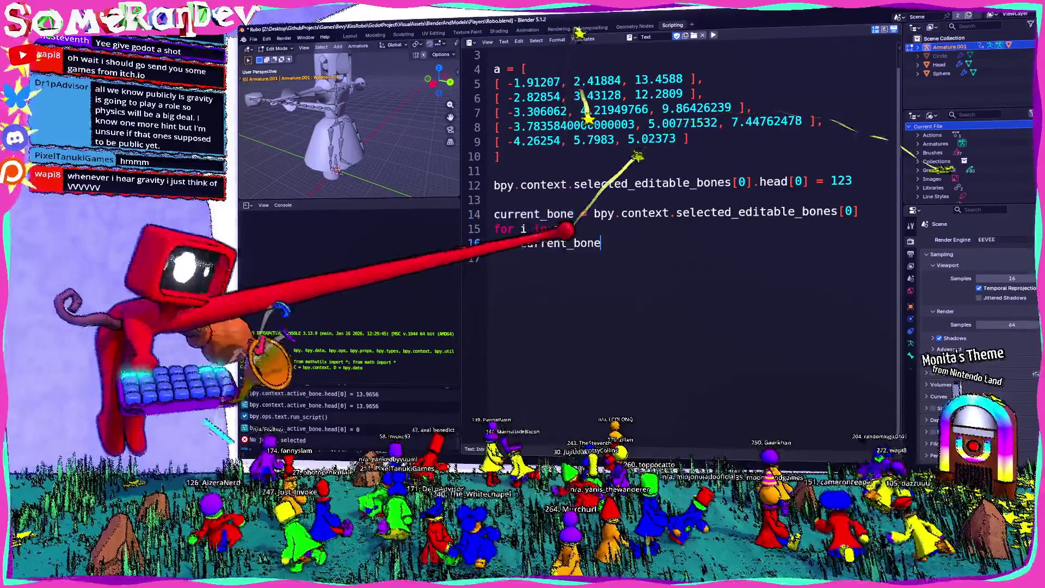
type(" = current_bone.c")
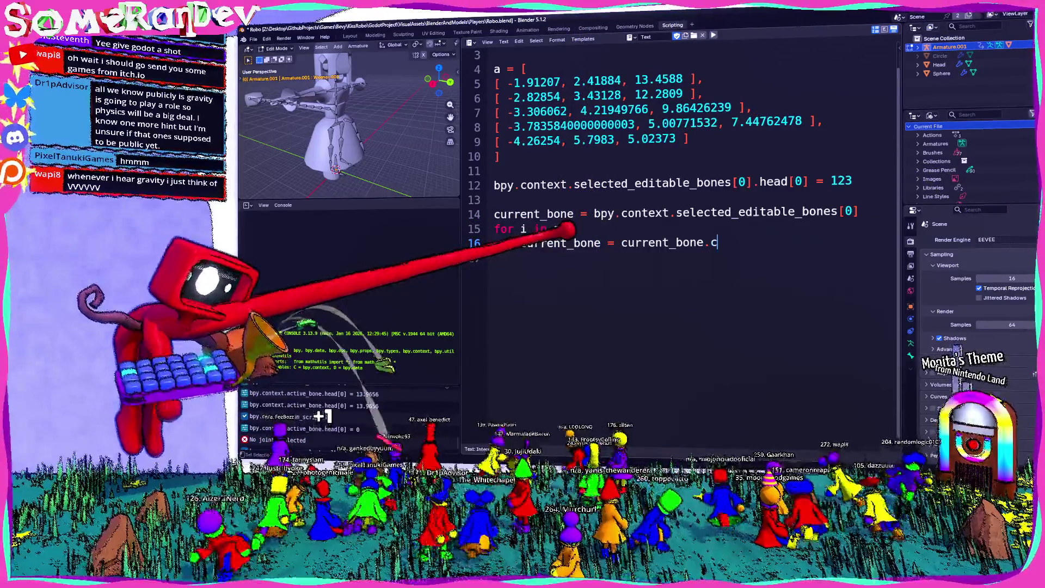
type("hildren[0")
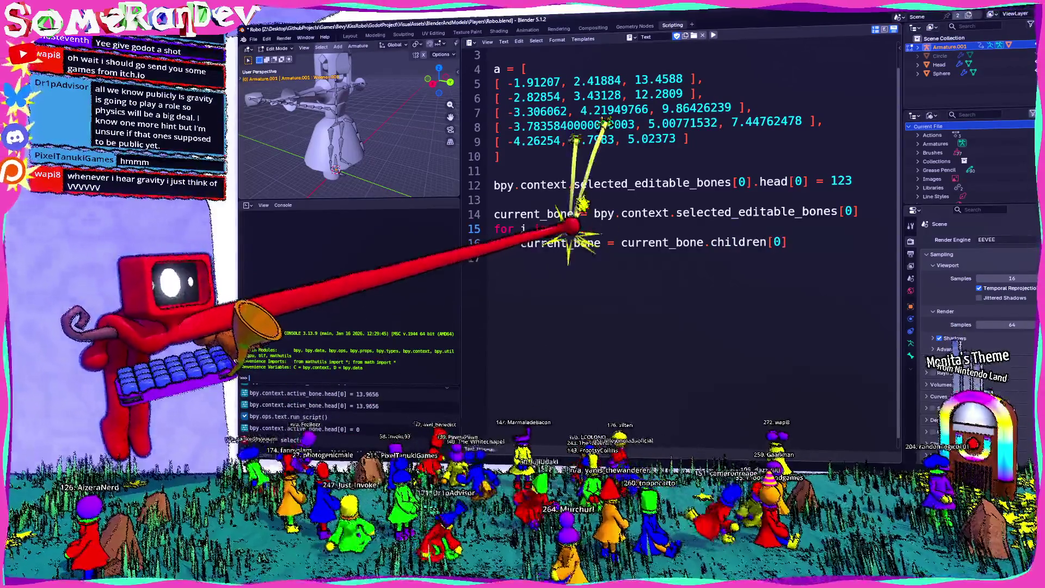
key("Return")
key("Up")
type("current_bone")
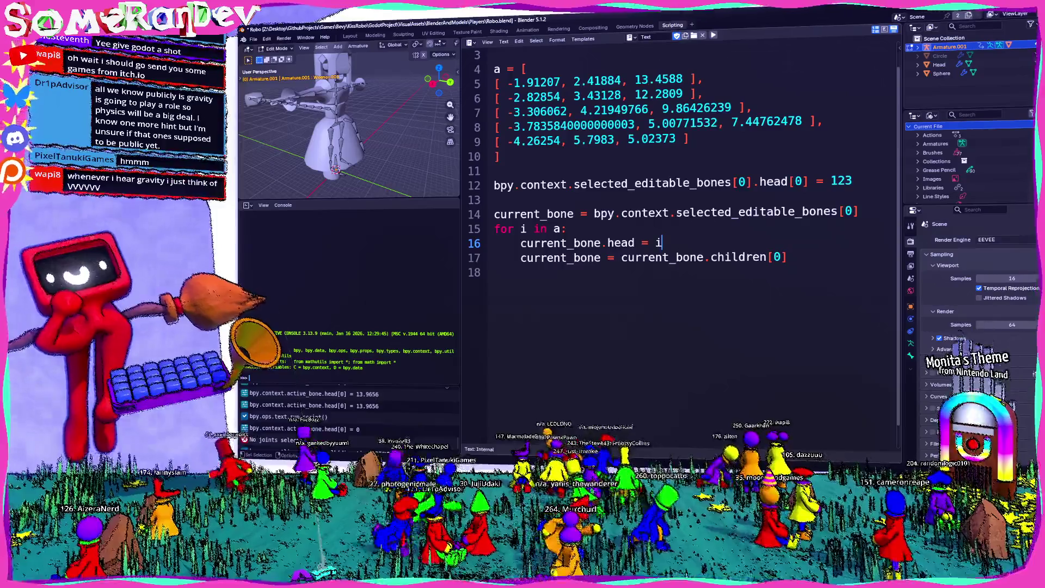
scroll(349, 126, "up", 3)
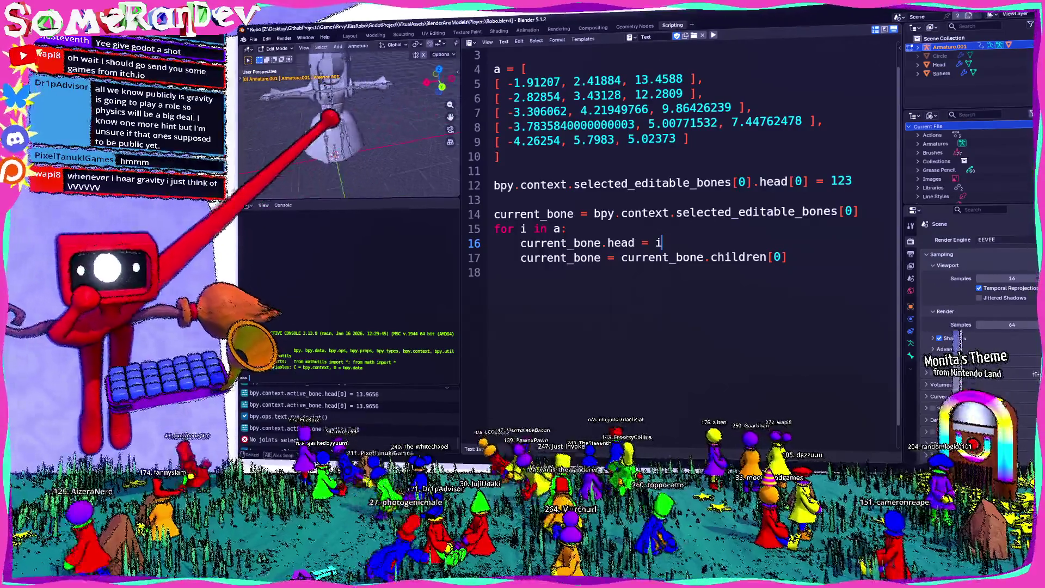
Run the script with Alt+P and read the line-17 IndexError in the Info log
scroll(349, 125, "down", 5)
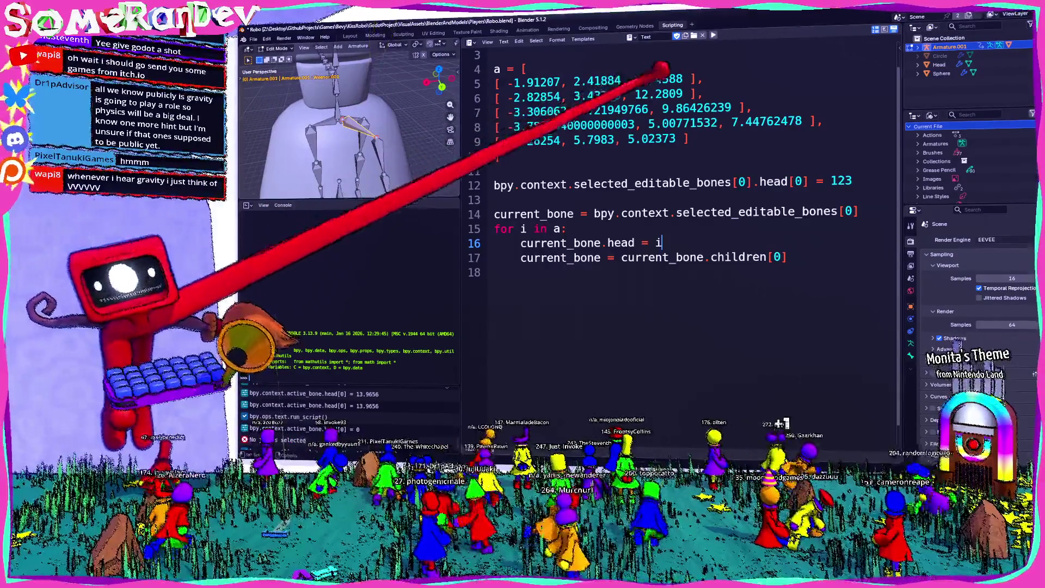
key("Right")
left_click(787, 257)
key("alt+p")
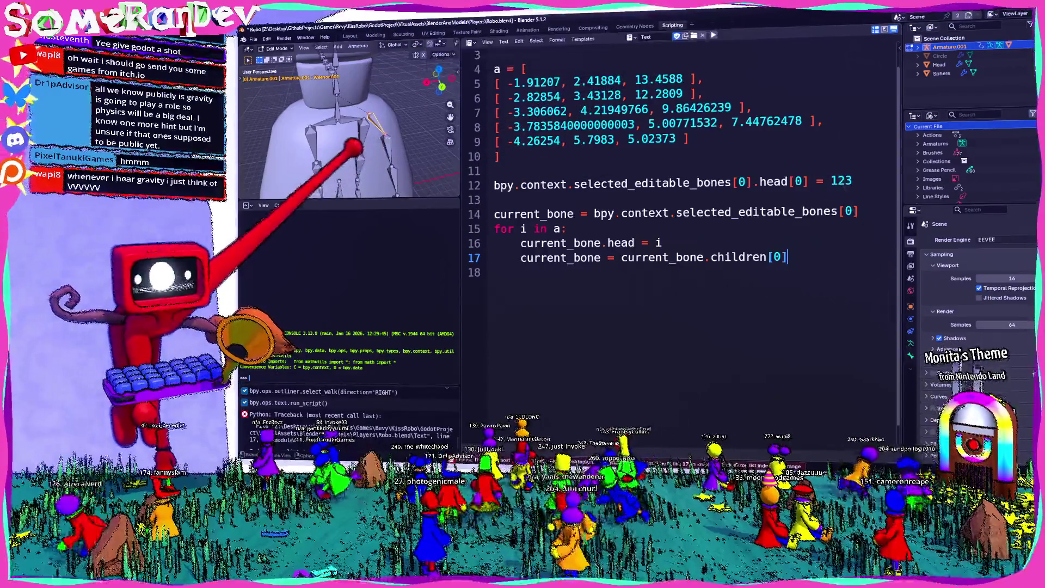
middle_click_drag(348, 136, 359, 134)
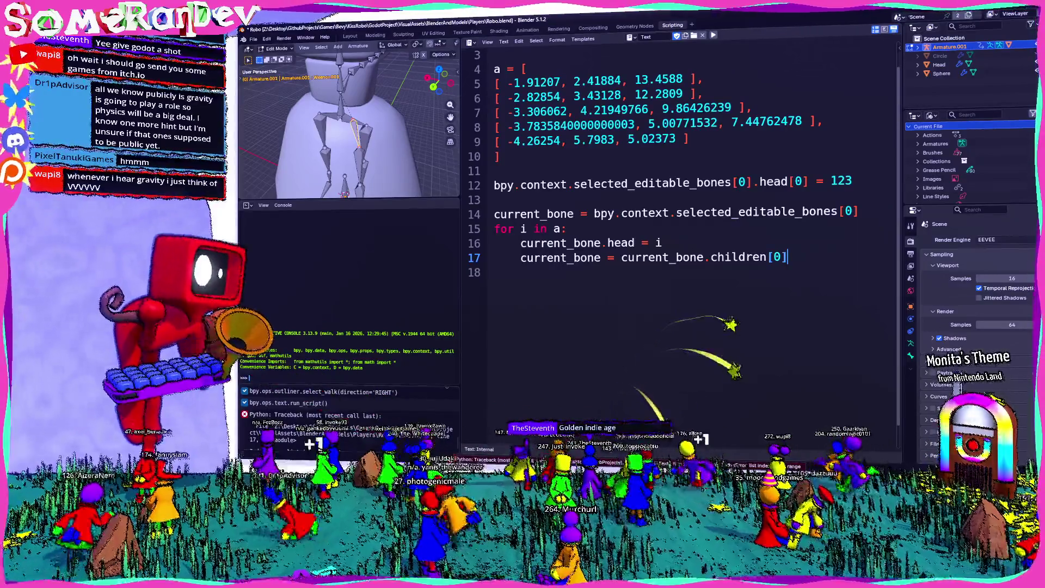
left_click(479, 459)
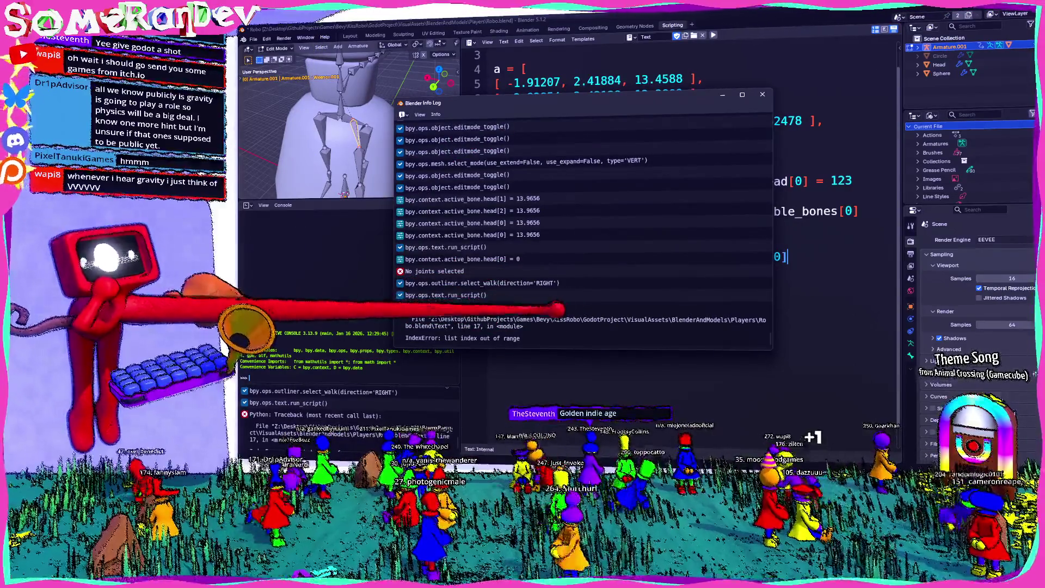
left_click(680, 90)
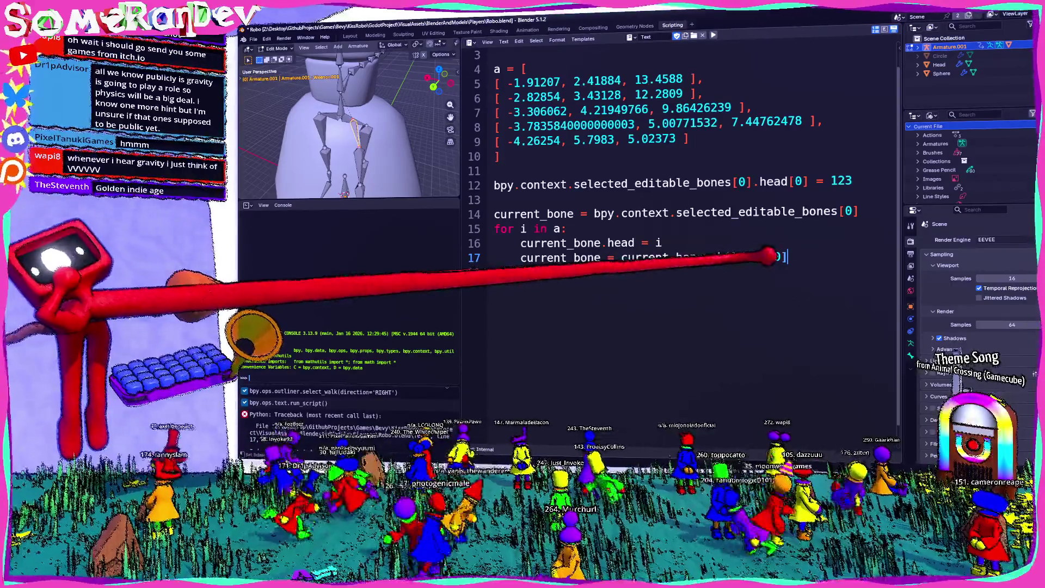
Inspect 'current_bone.children' on line 17 and orbit the view of the robot rig
double_click(739, 257)
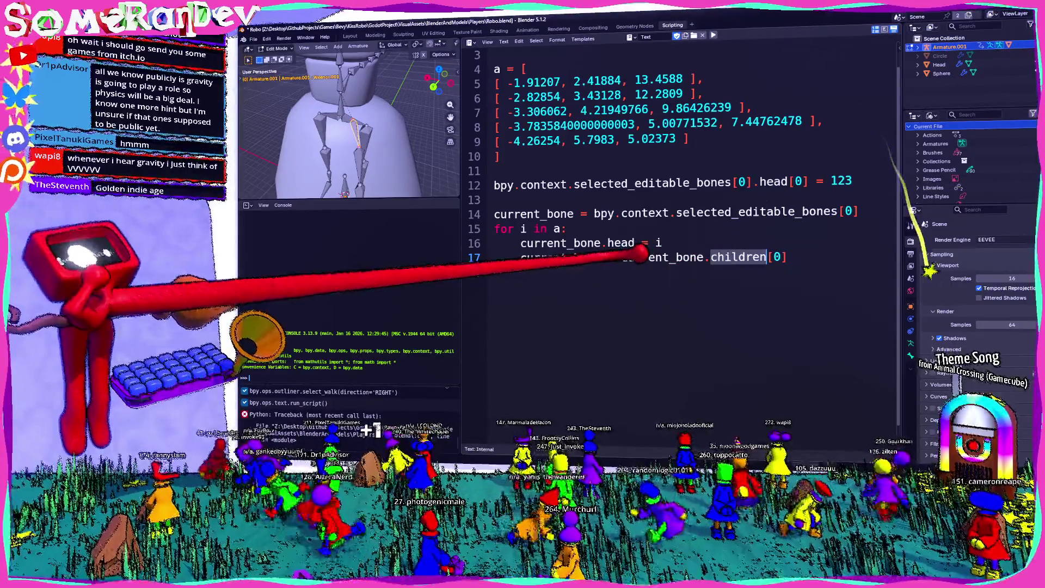
left_click_drag(768, 257, 623, 257)
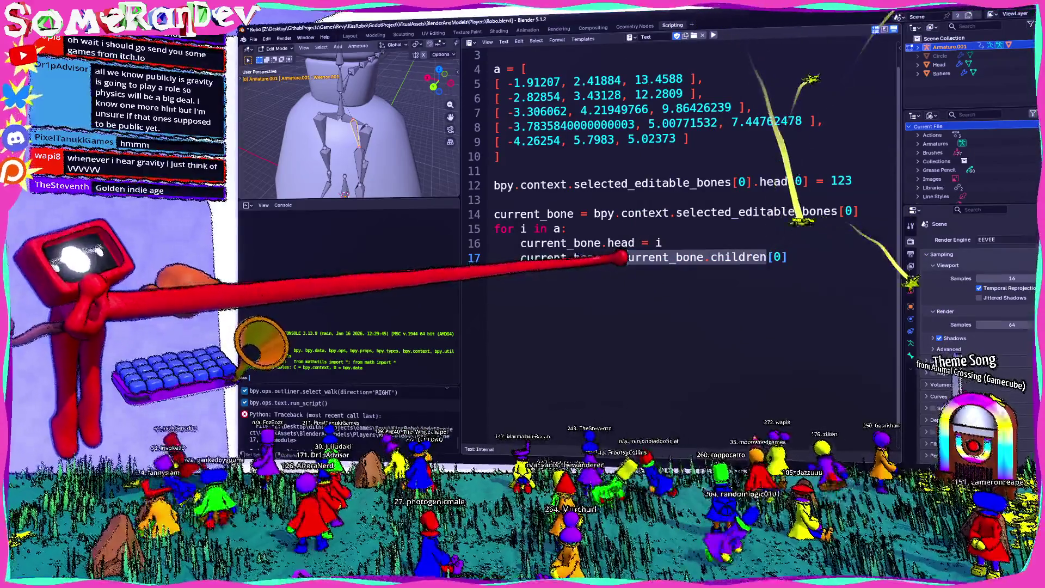
mouse_move(349, 137)
middle_mouse_down()
mouse_move(329, 81)
mouse_move(310, 130)
mouse_move(345, 147)
mouse_move(303, 132)
mouse_move(319, 117)
mouse_move(302, 98)
middle_mouse_up()
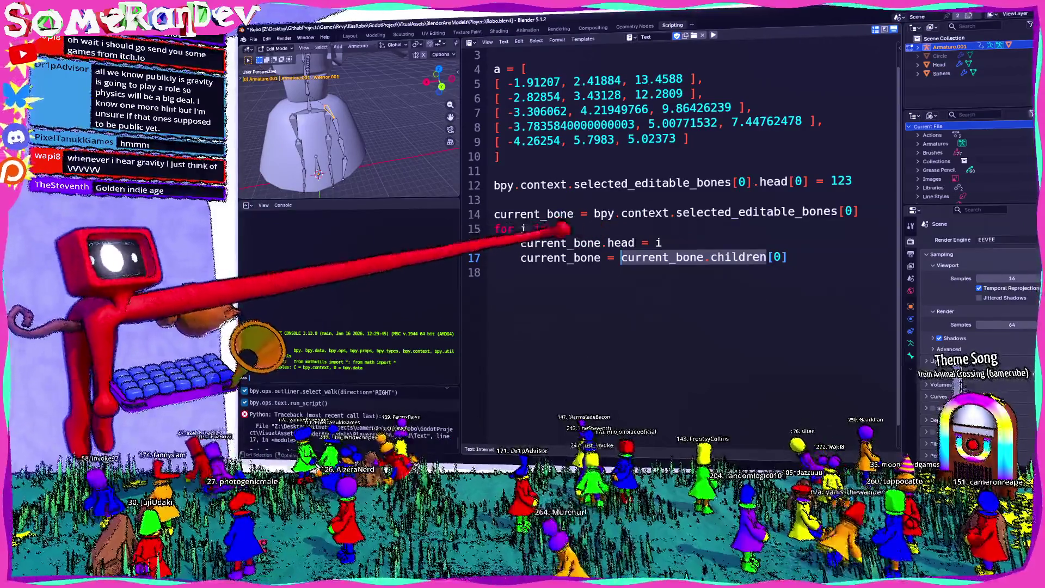
left_click(557, 227)
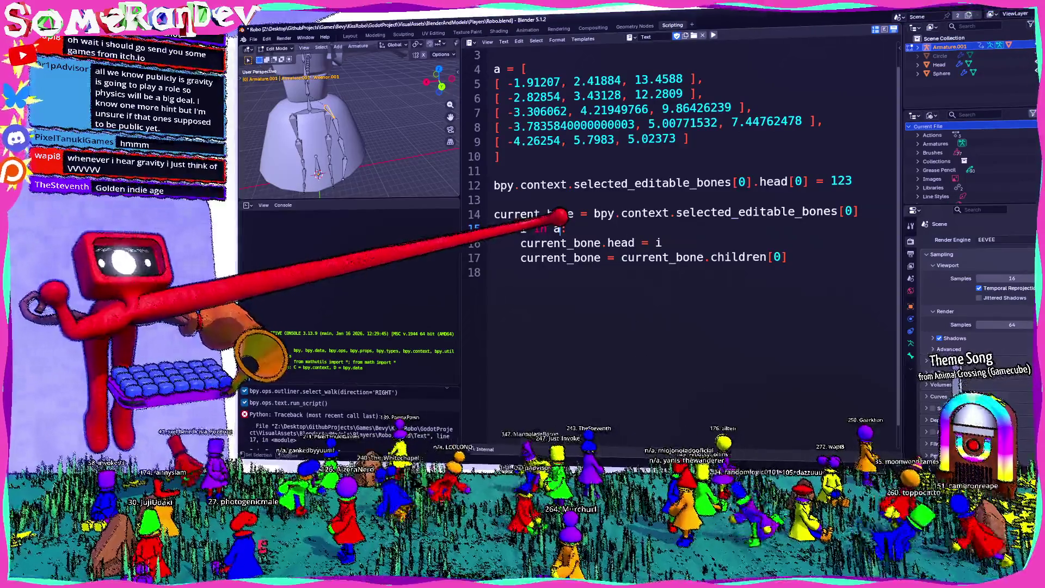
Start a new Firefox tab with the search 'python sub'
key("alt+Tab")
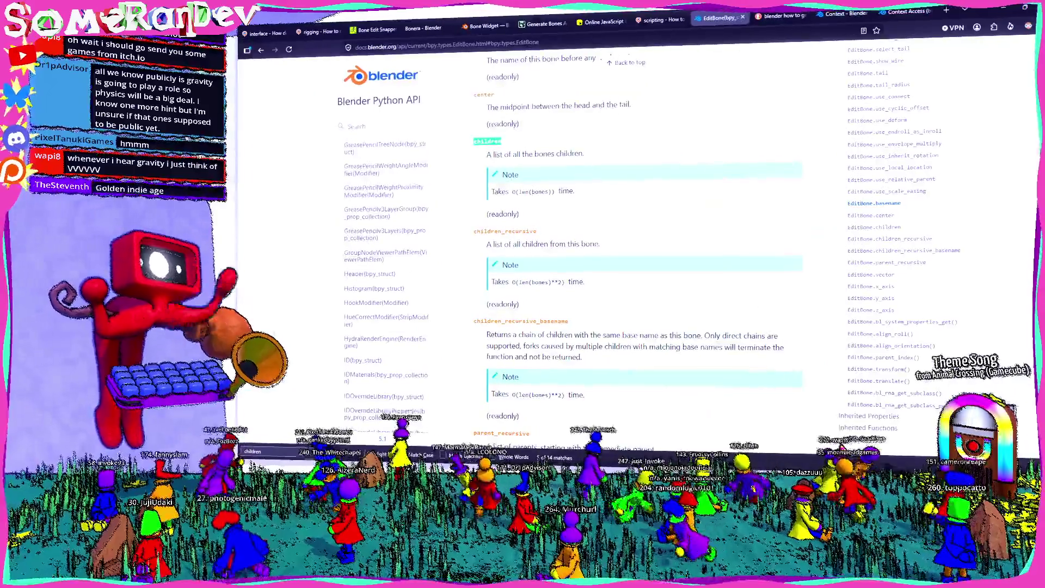
key("ctrl+t")
type("python suy")
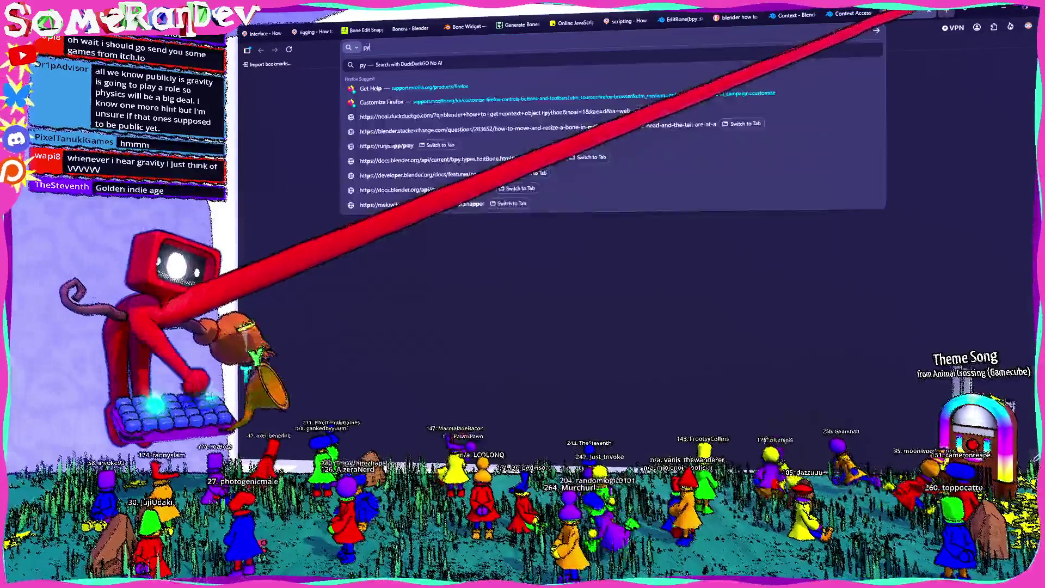
key("BackSpace")
Search 'python subarray', read DelftStack's slicing syntax, and return to Blender
type("b")
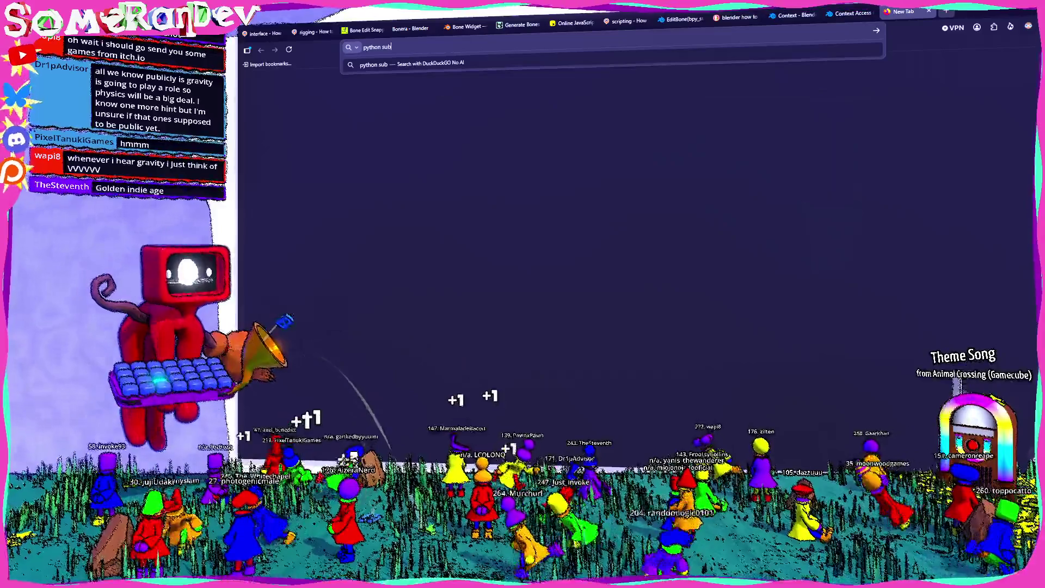
type("array+of+array&kae=d&ia=web")
key("Return")
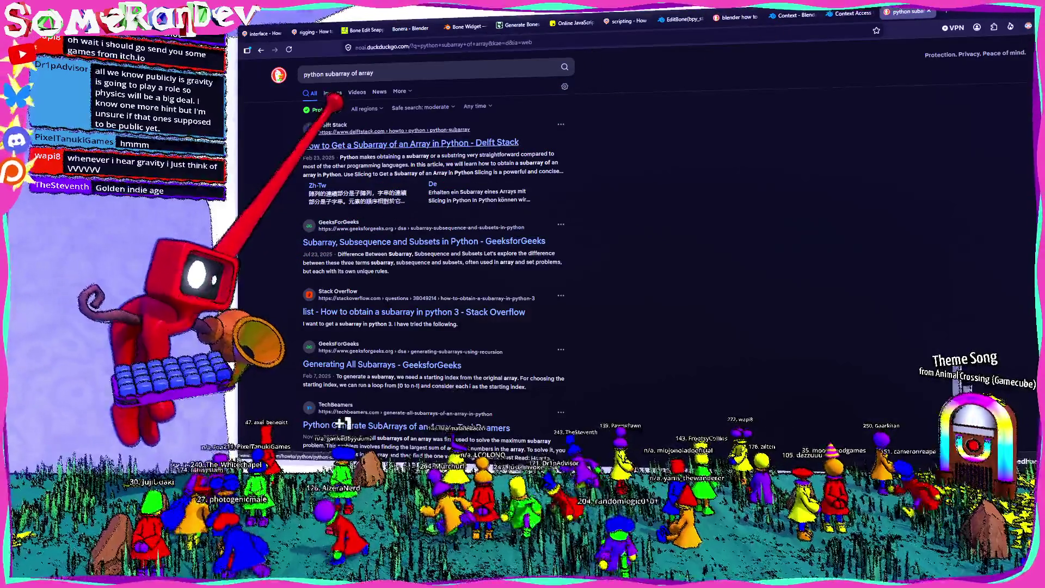
left_click(362, 143)
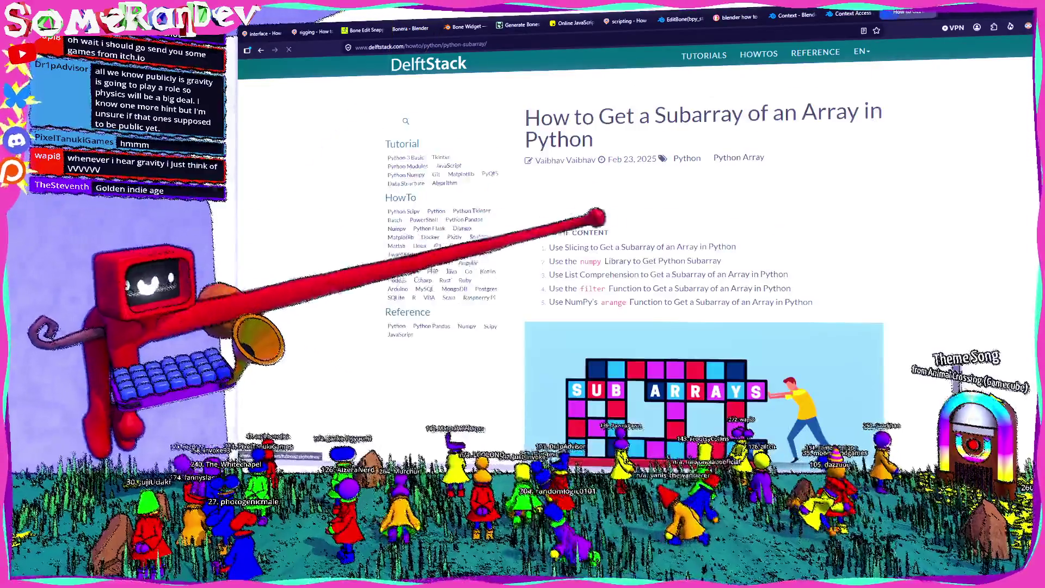
scroll(541, 227, "down", 10)
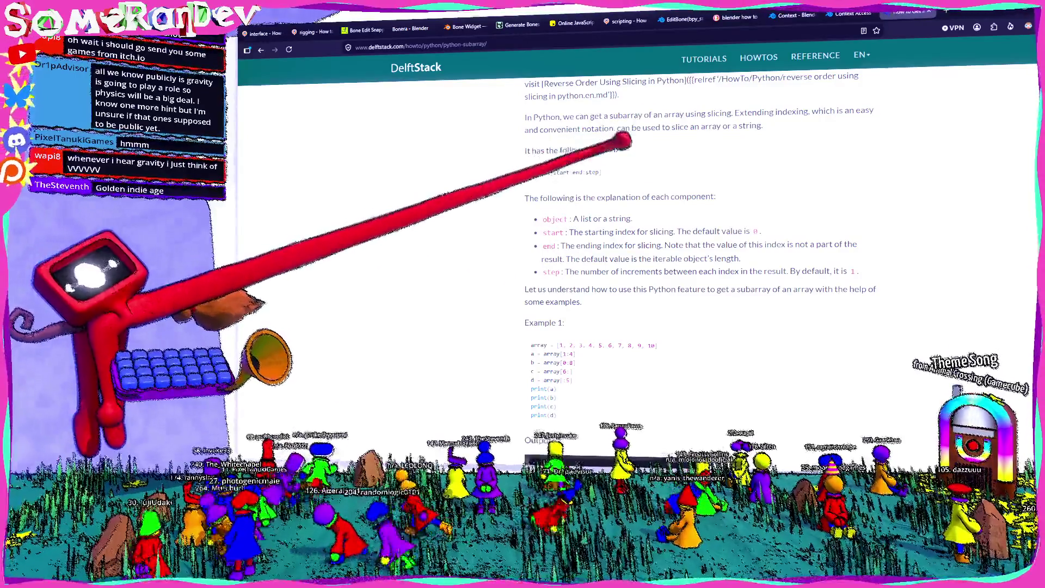
key("alt+Tab")
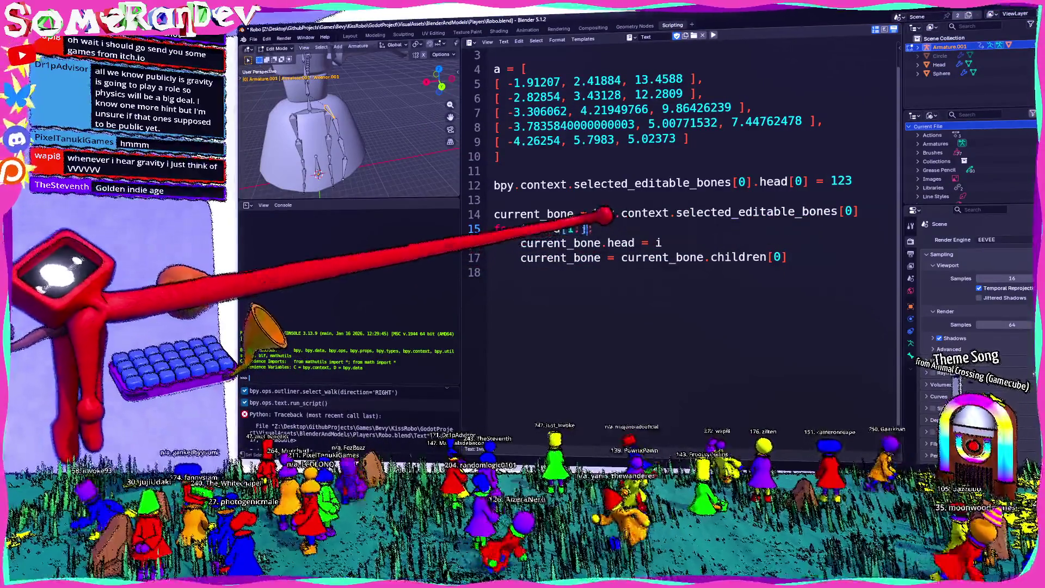
Add 'current_bone.tail = a[0]' as line 15 and make the loop iterate over a[1:]
left_click(860, 211)
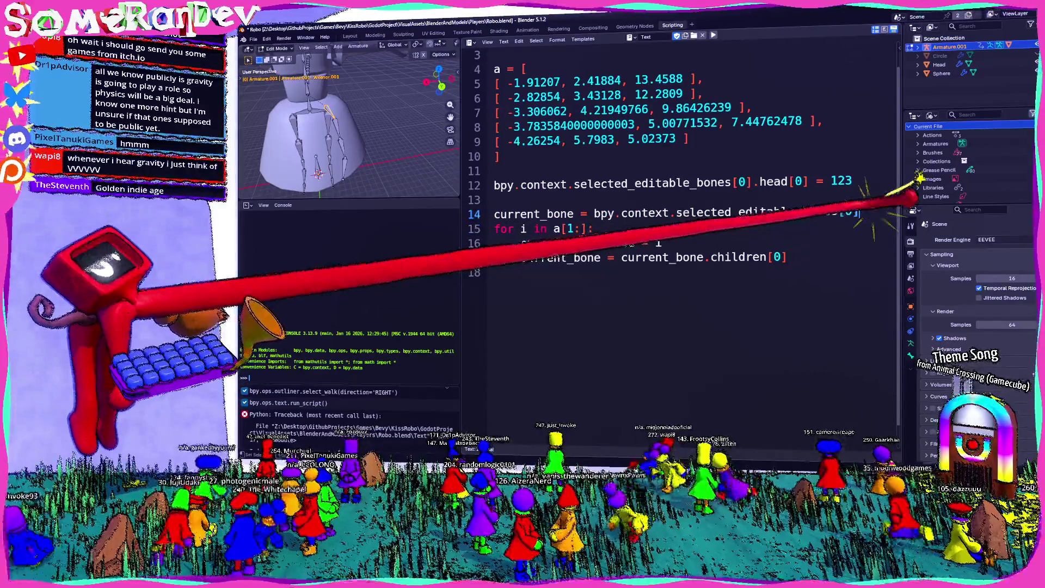
key("Return")
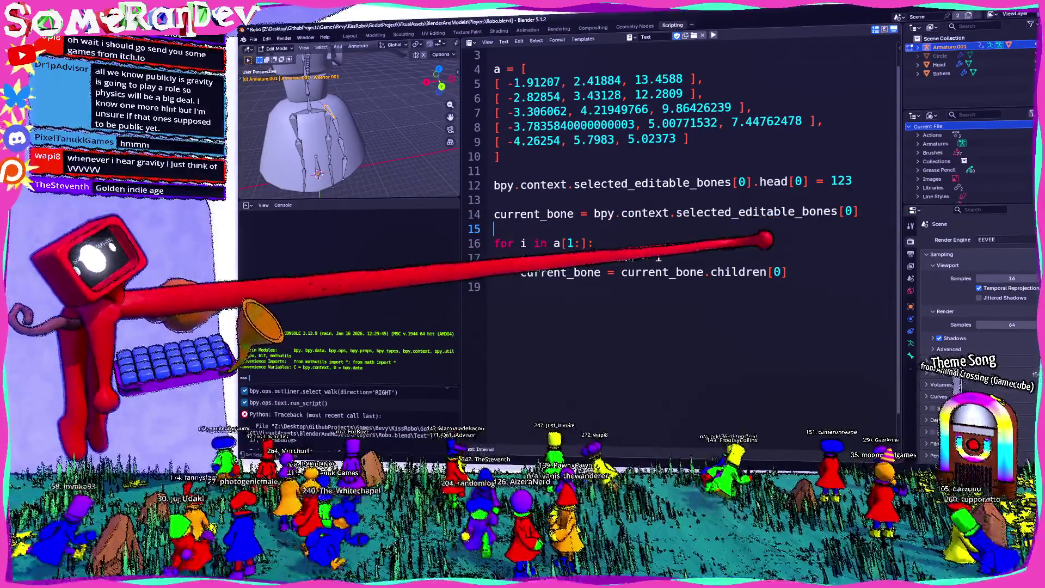
type("current_bone.tail = a[0")
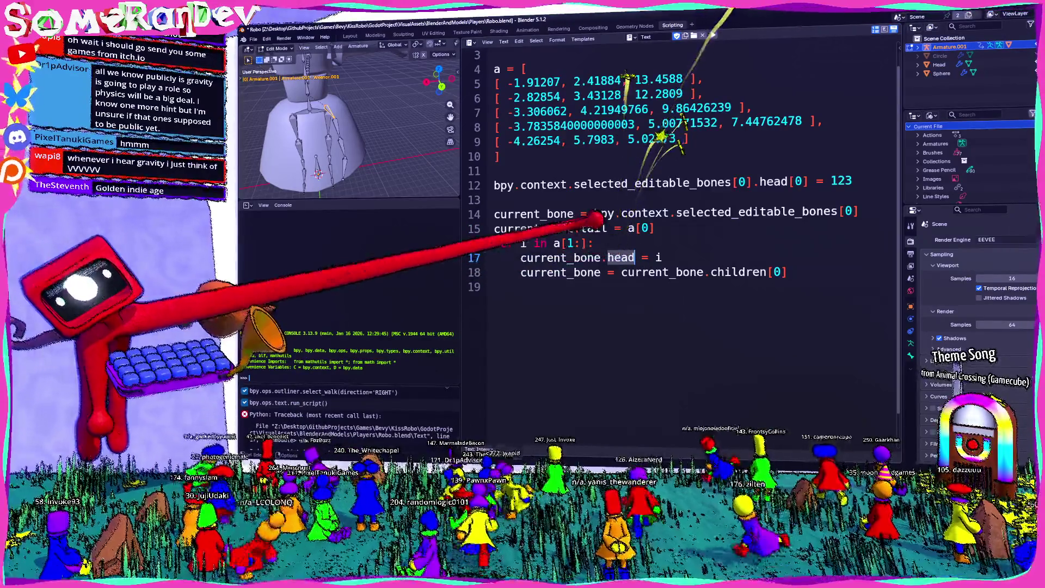
double_click(594, 228)
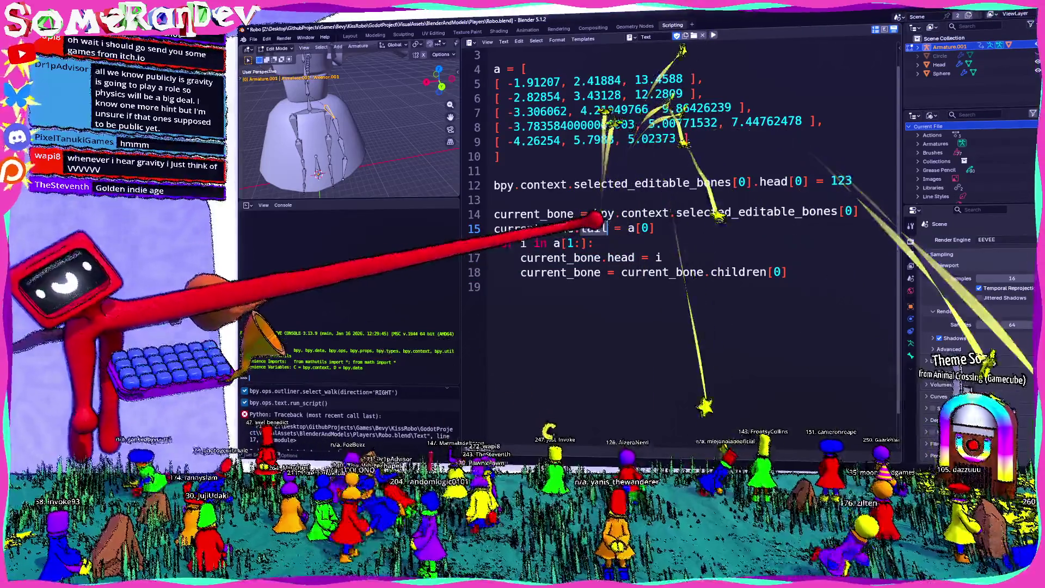
scroll(348, 125, "up", 3)
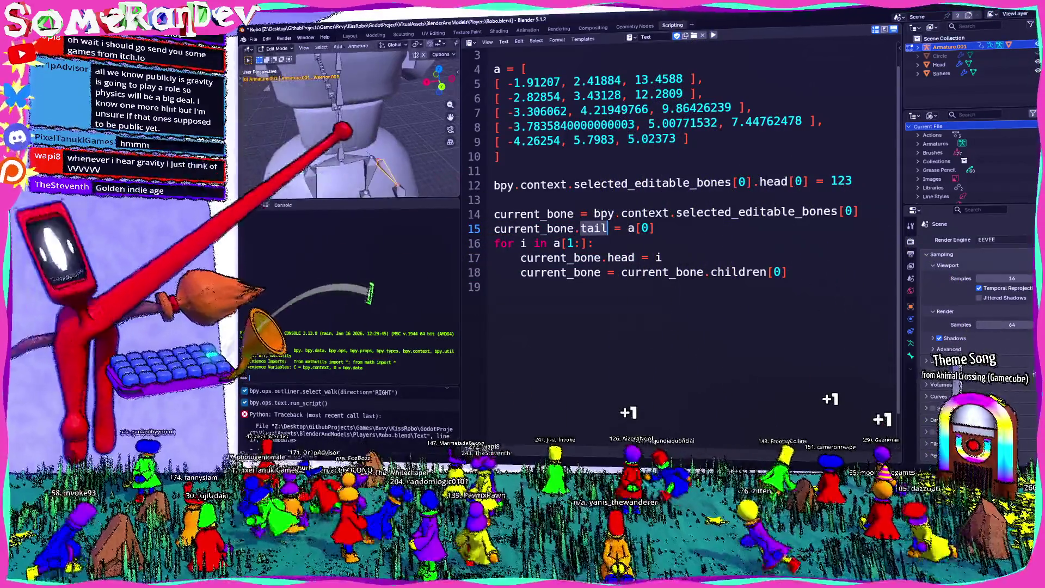
key("ctrl+Page_Down")
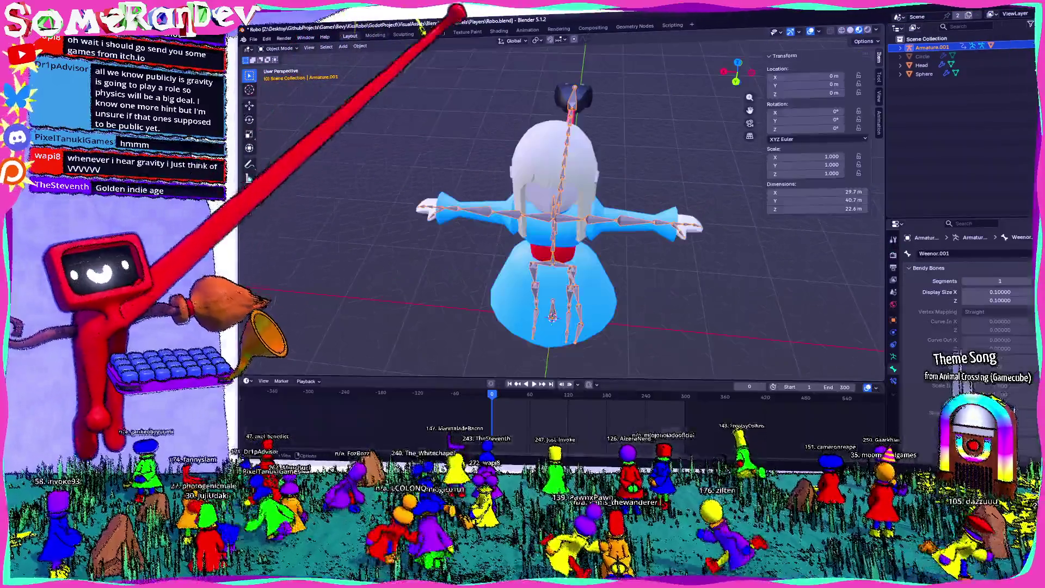
In Edit Mode, check Weenor.001's head (-1.9121, 2.4188, 13.459) and tail (-2.8285, 3.4513, 12.281)
scroll(560, 218, "up", 3)
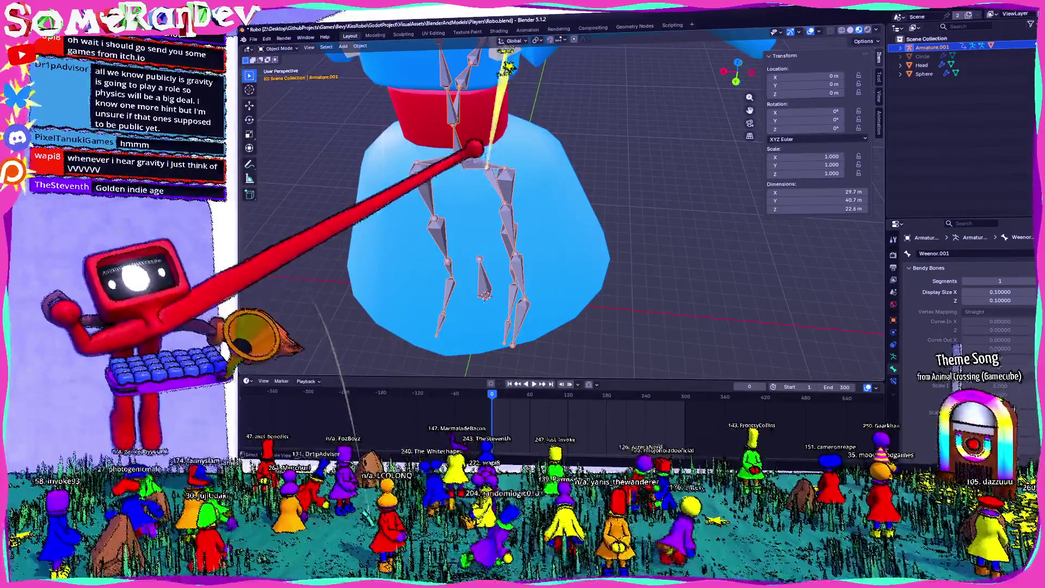
key("Tab")
scroll(490, 218, "up", 4)
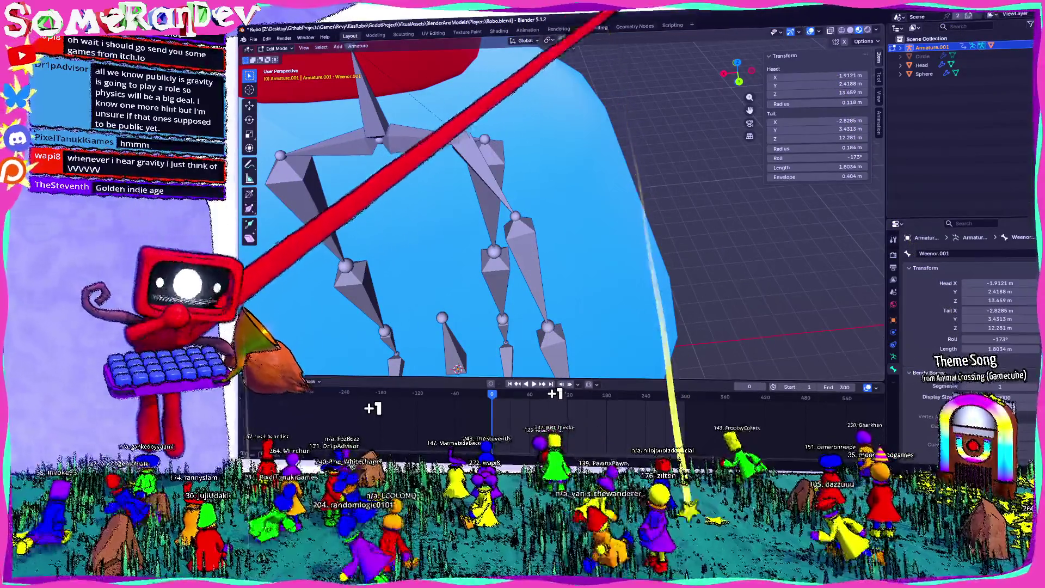
left_click(673, 25)
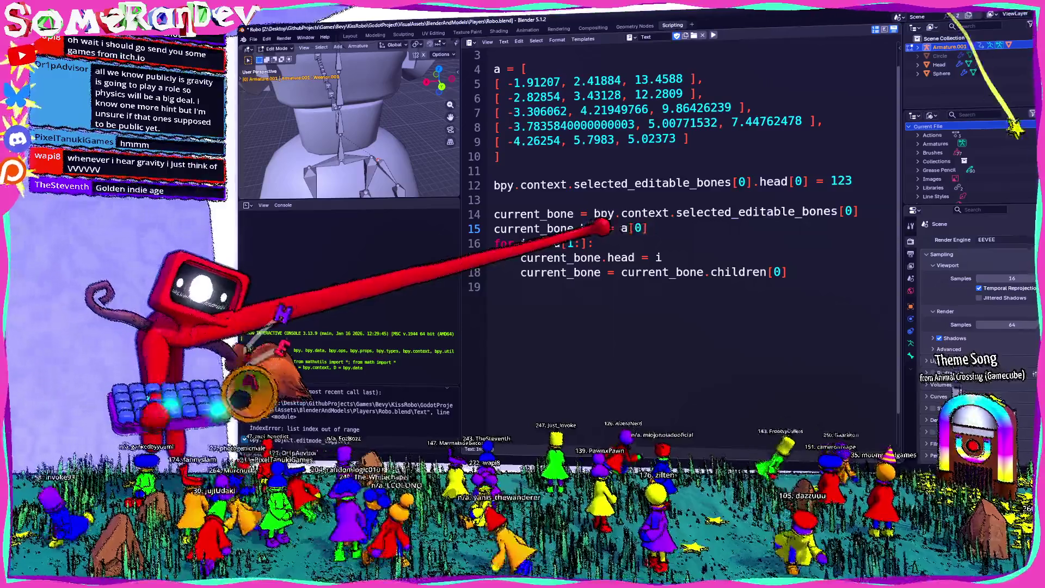
Change line 17 to 'current_bone.tail = i' and add an if guard before stepping to the child
type("ad")
double_click(620, 257)
type("tail")
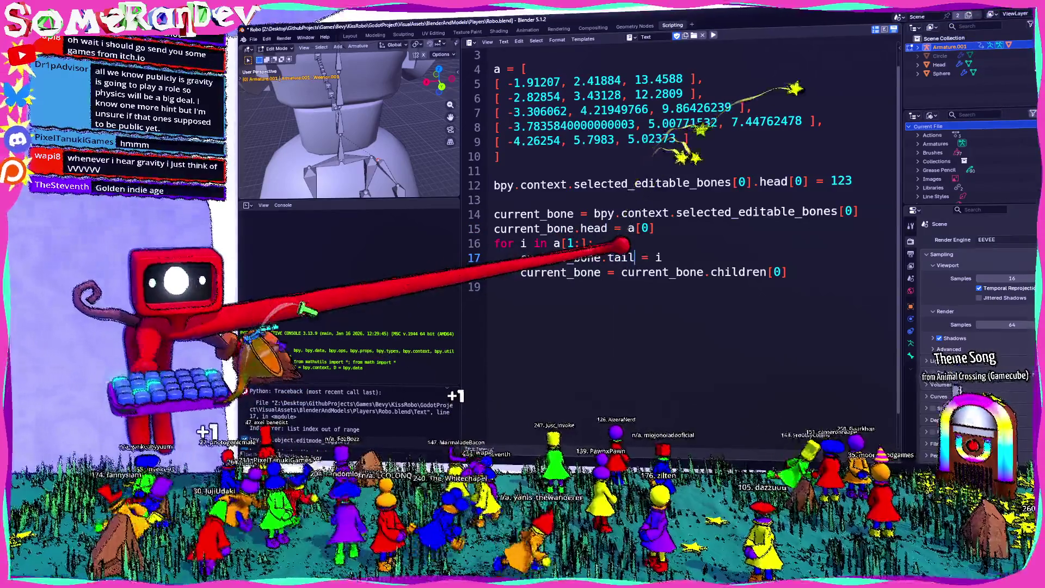
double_click(740, 272)
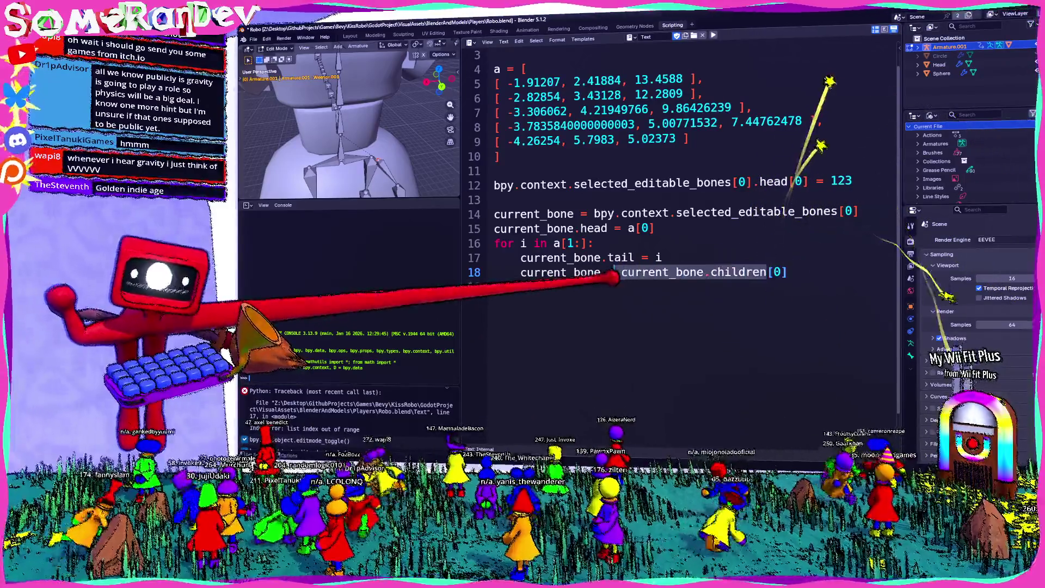
left_click(694, 254)
key("Return")
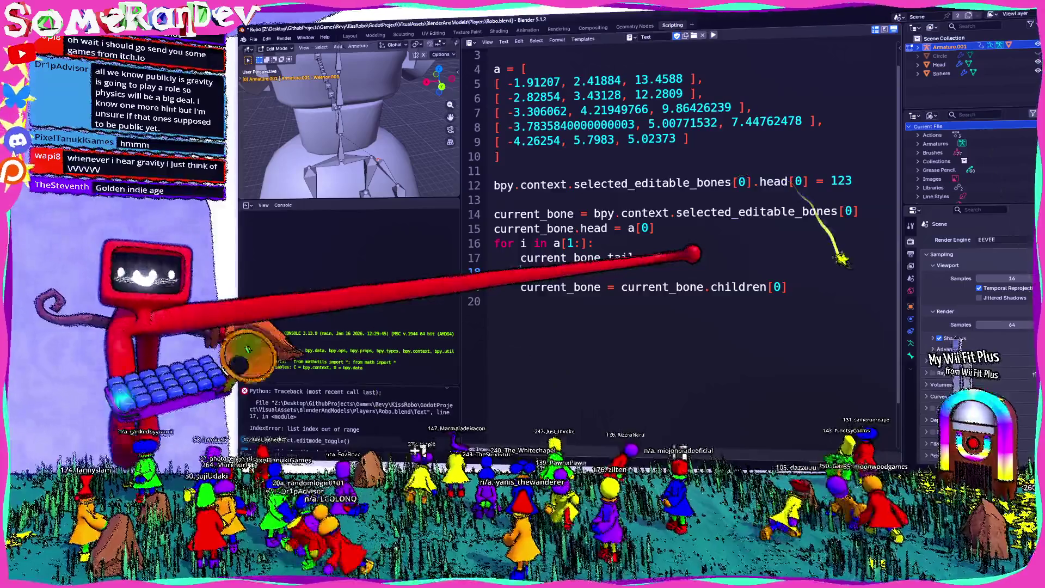
type("current_bone.children.isempty(")
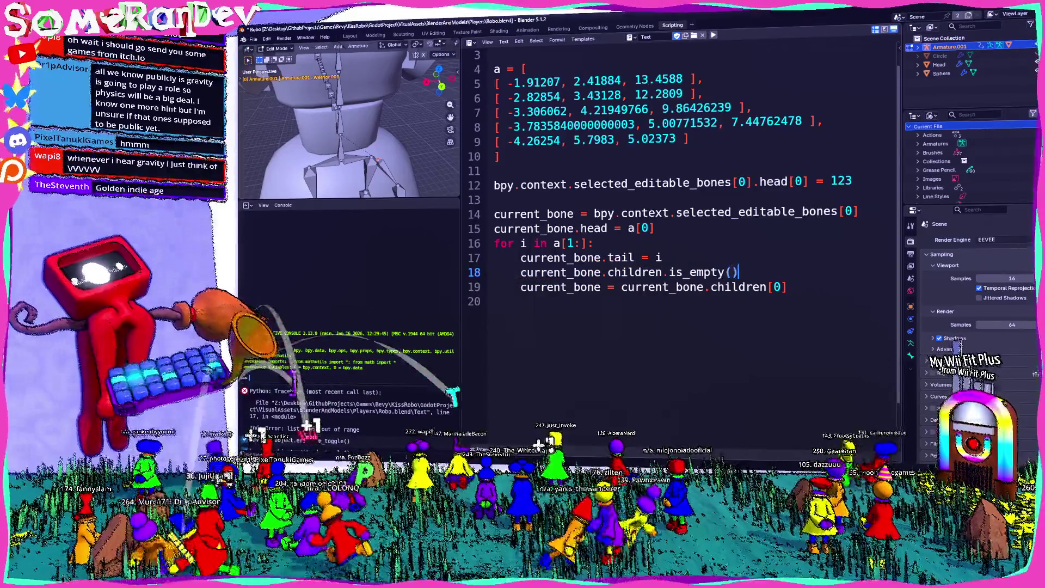
type("if not")
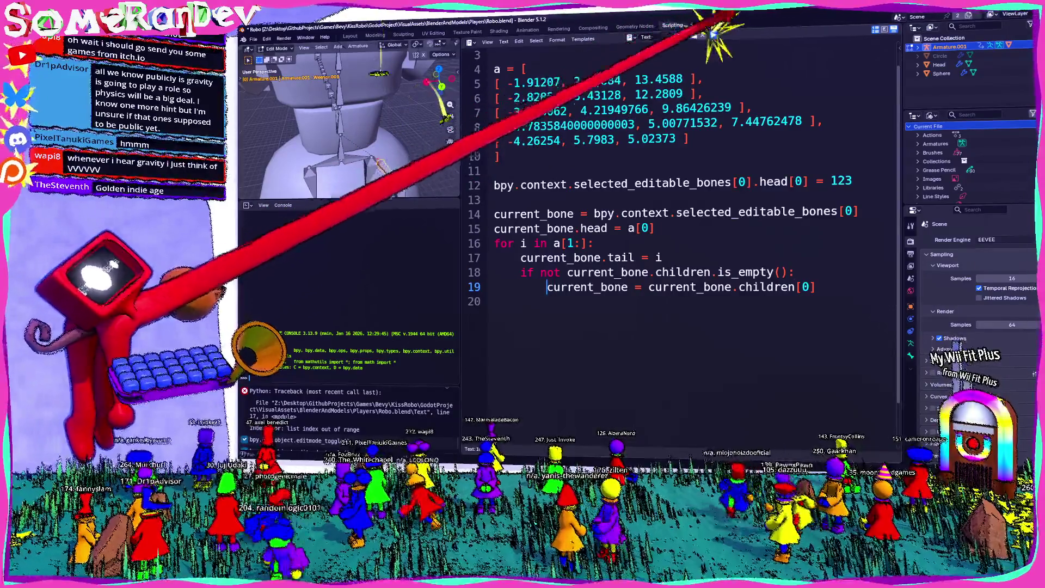
Remove the invalid is_empty() call so the guard reads 'if len(current_bone.children) > 0:', and rerun
key("alt+p")
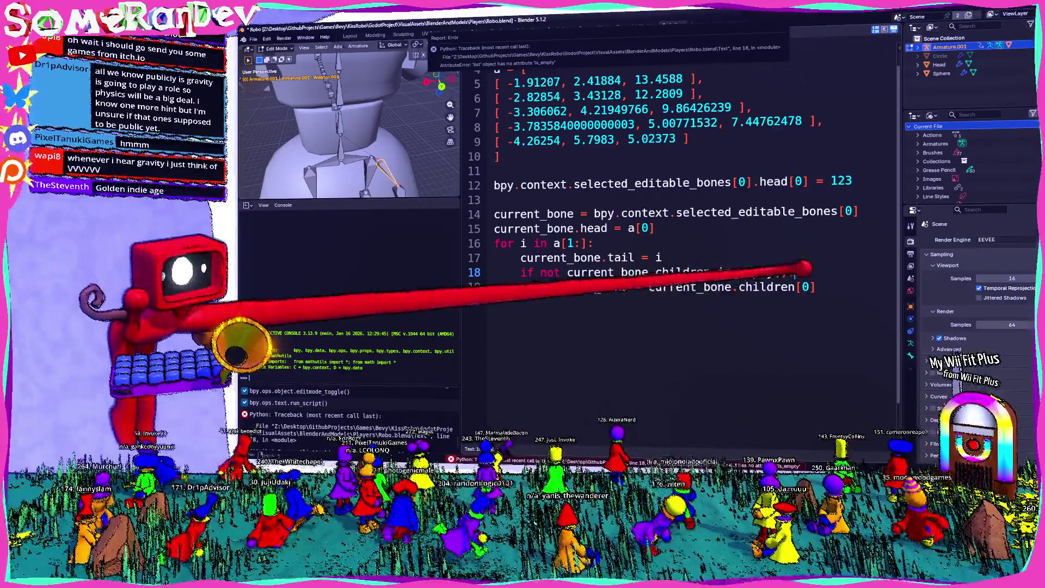
left_click_drag(718, 272, 788, 273)
key("BackSpace")
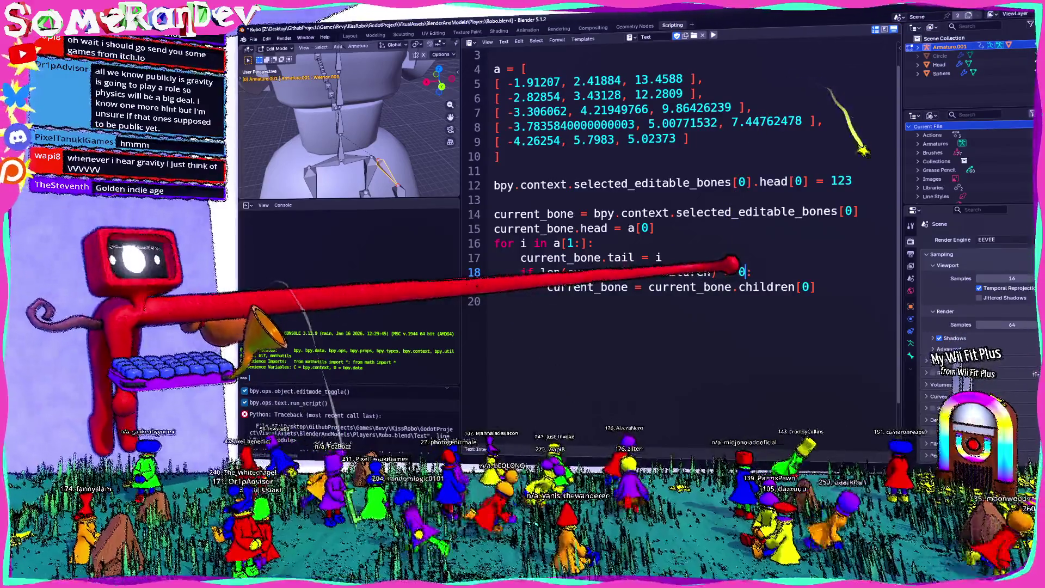
scroll(348, 419, "down", 1)
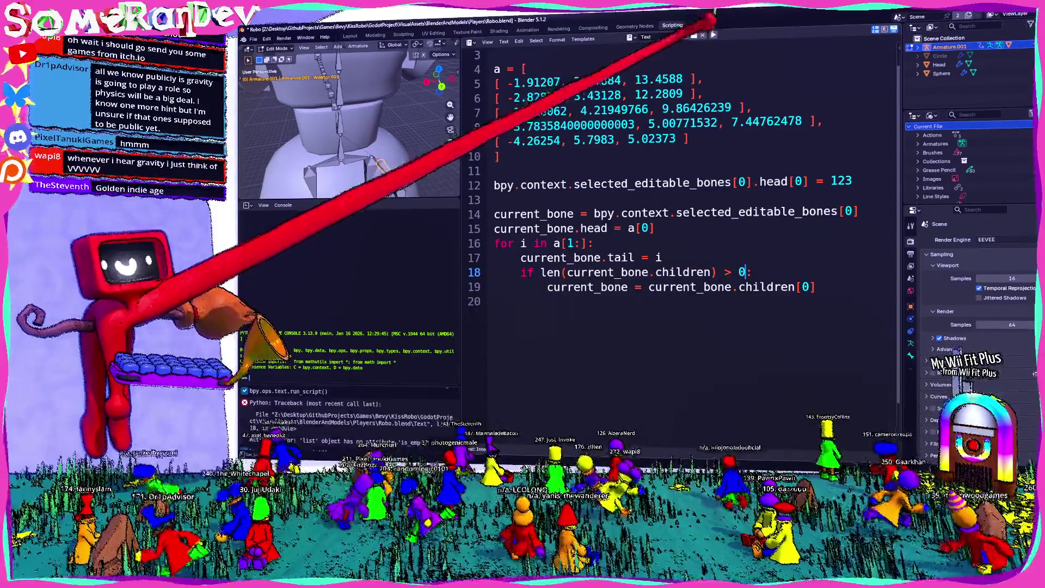
key("alt+p")
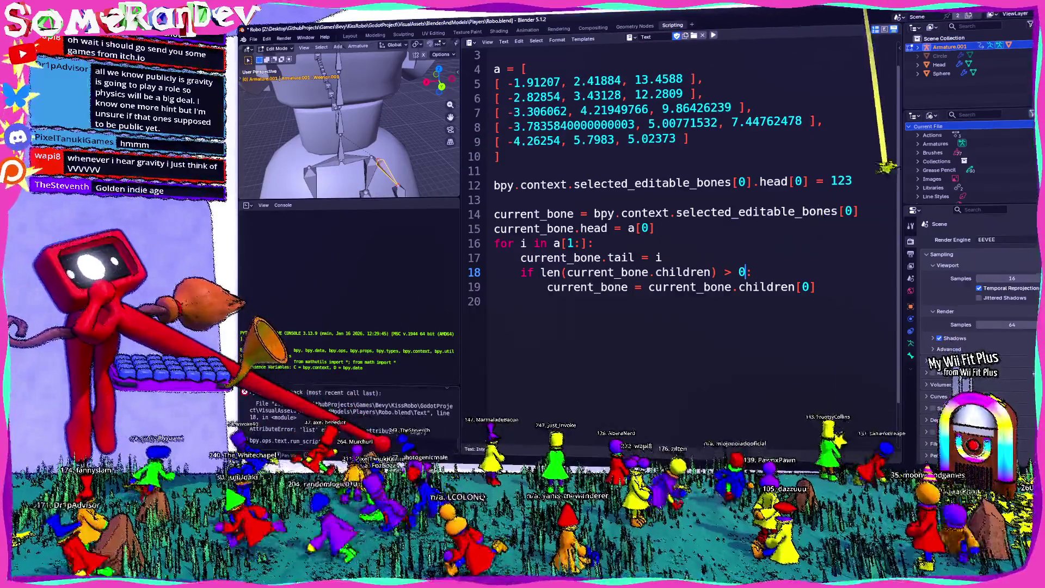
scroll(338, 200, "down", 5)
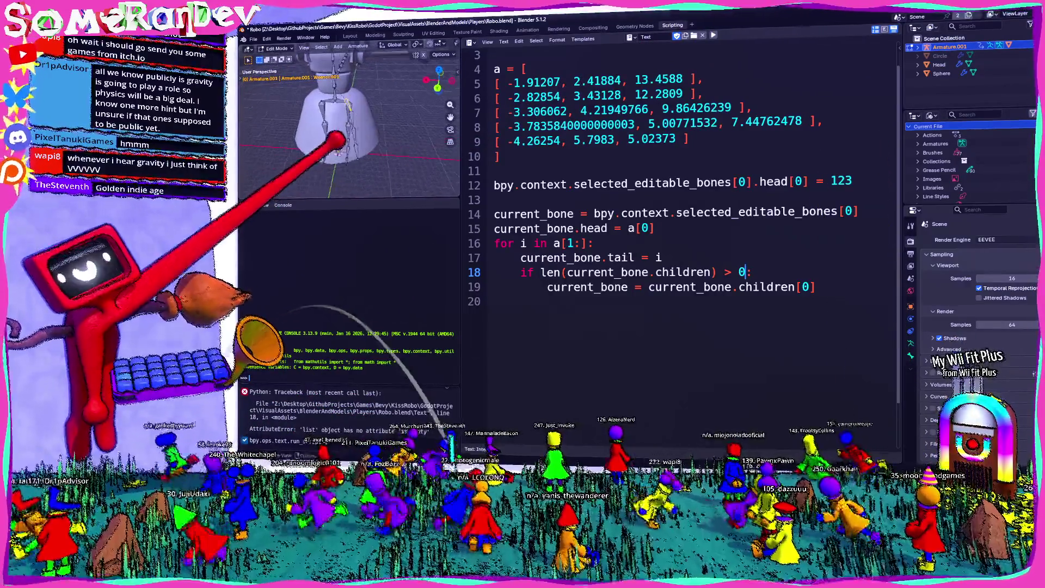
Move a bone, rerun the script, then select the skirt mesh Circle.001 in the Layout view
key("g")
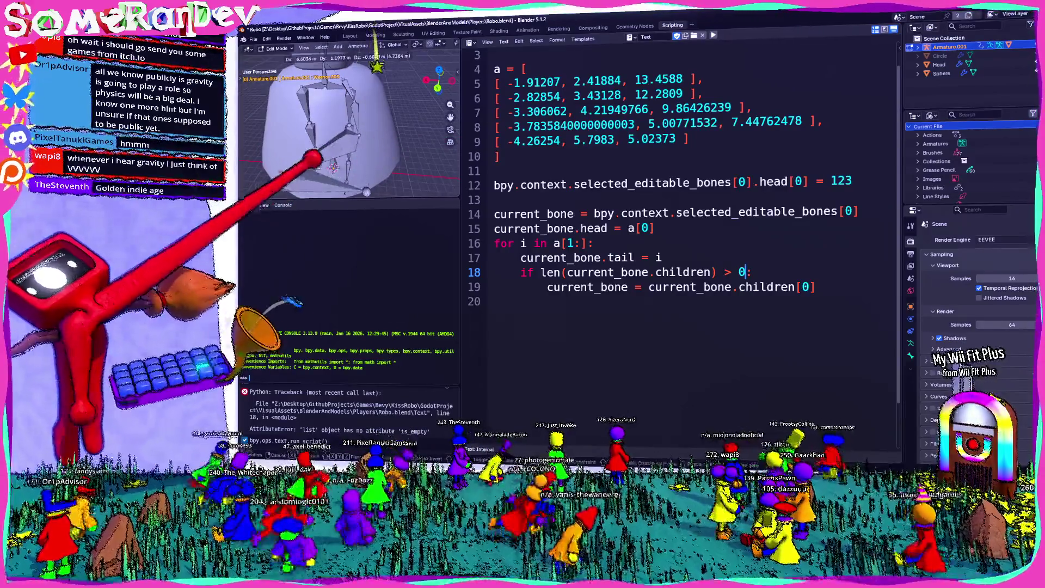
left_click(354, 160)
key("alt+p")
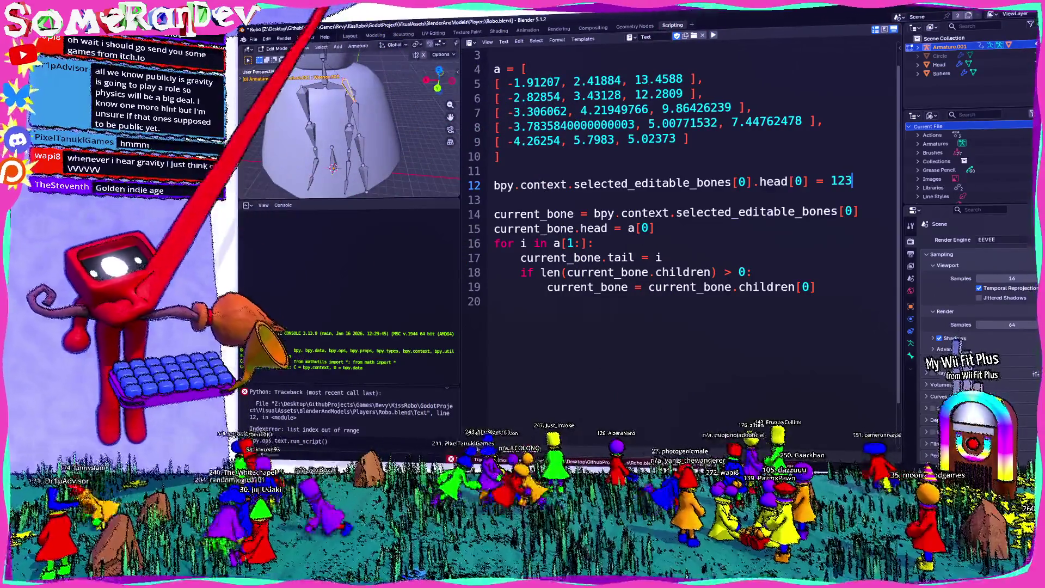
key("ctrl+Page_Up")
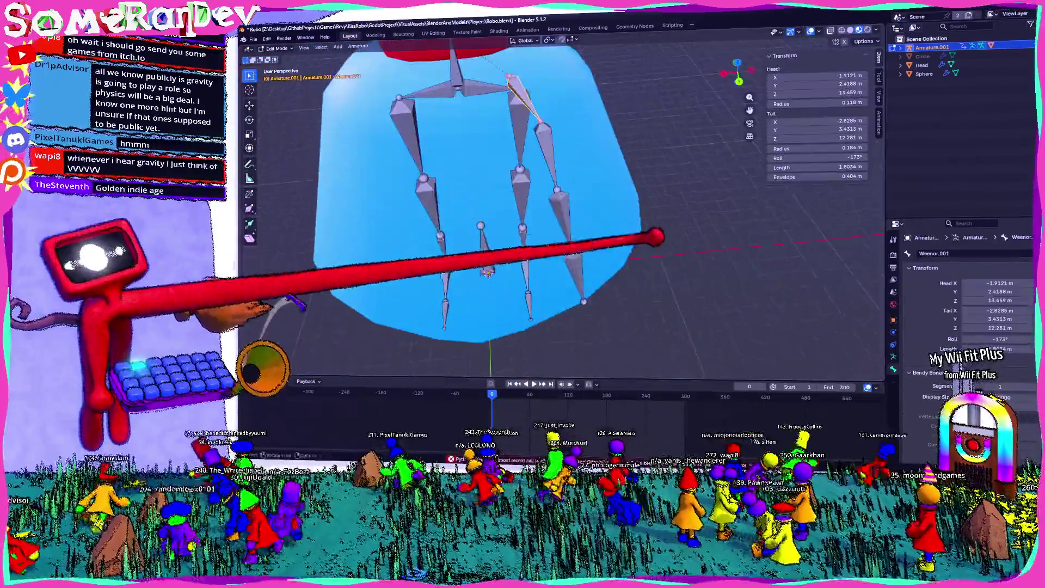
mouse_move(656, 237)
middle_mouse_down()
mouse_move(531, 205)
mouse_move(443, 116)
mouse_move(426, 140)
mouse_move(438, 170)
mouse_move(576, 175)
mouse_move(513, 220)
middle_mouse_up()
left_click(538, 164)
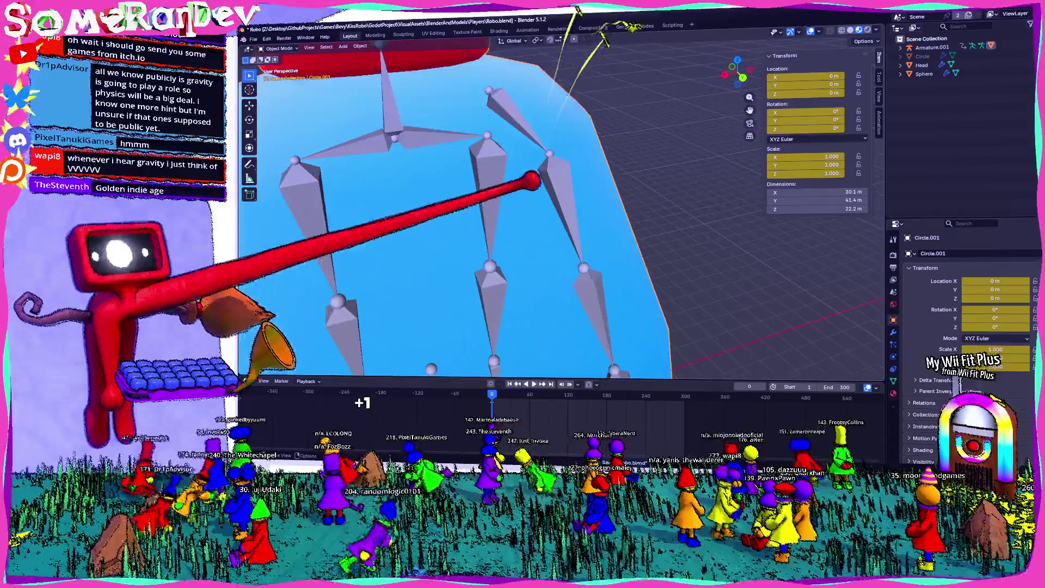
Put the skirt mesh Circle.001 into Edit Mode and inspect it against the rig from several angles
key("Tab")
middle_click_drag(745, 234, 787, 373)
mouse_move(780, 420)
middle_mouse_down()
mouse_move(473, 432)
mouse_move(462, 456)
middle_mouse_up()
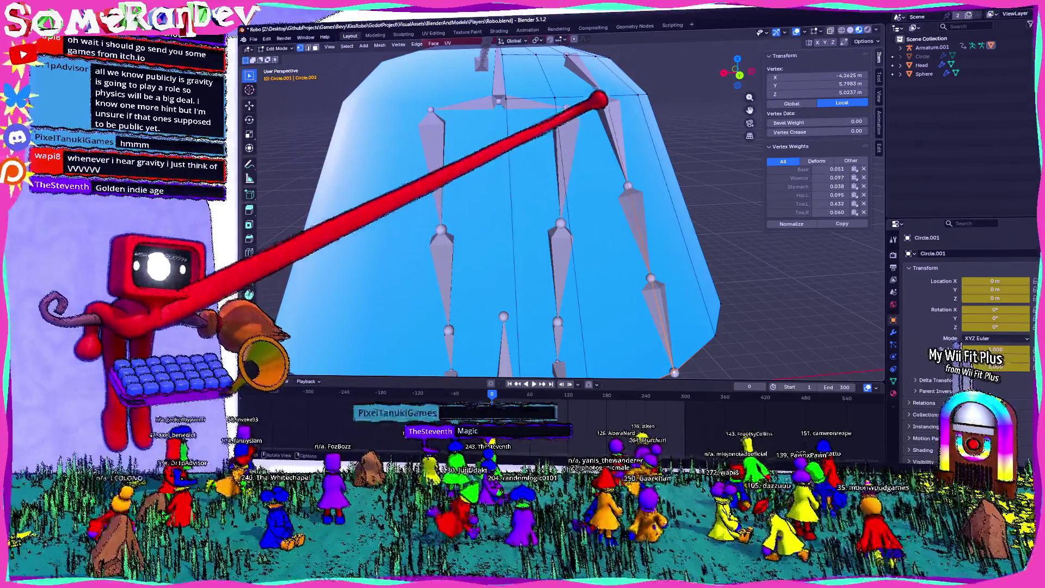
scroll(561, 213, "down", 5)
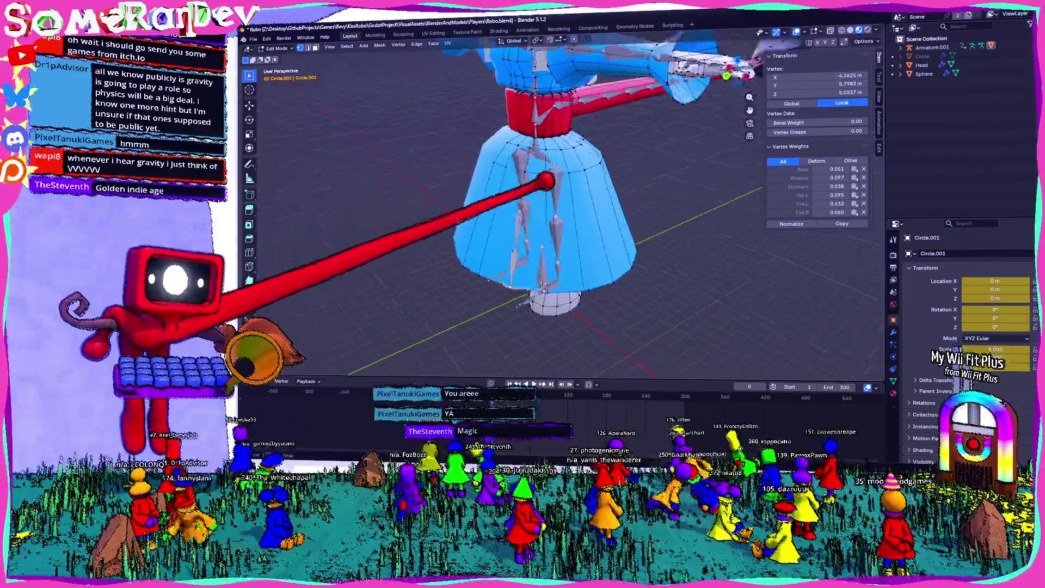
mouse_move(546, 180)
middle_mouse_down()
mouse_move(570, 187)
mouse_move(579, 170)
mouse_move(522, 174)
mouse_move(528, 161)
mouse_move(556, 214)
middle_mouse_up()
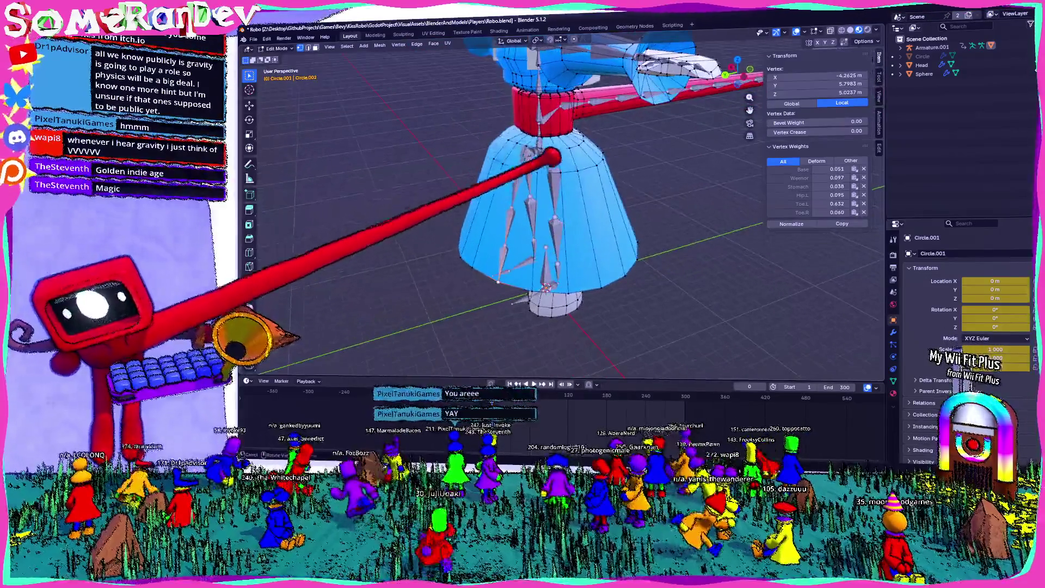
scroll(531, 140, "up", 3)
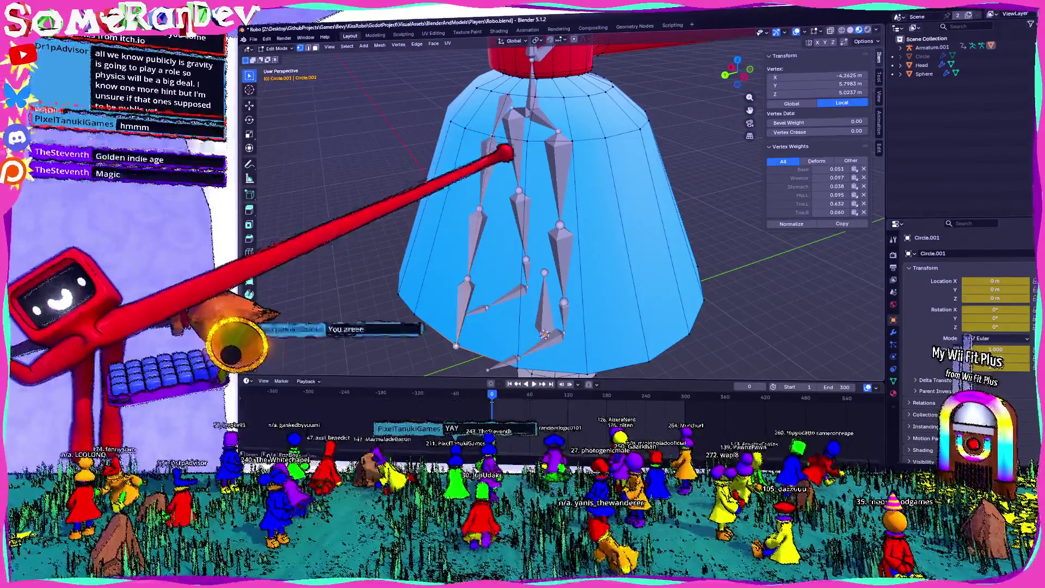
scroll(533, 207, "down", 3)
middle_click_drag(533, 207, 539, 180)
scroll(534, 207, "up", 3)
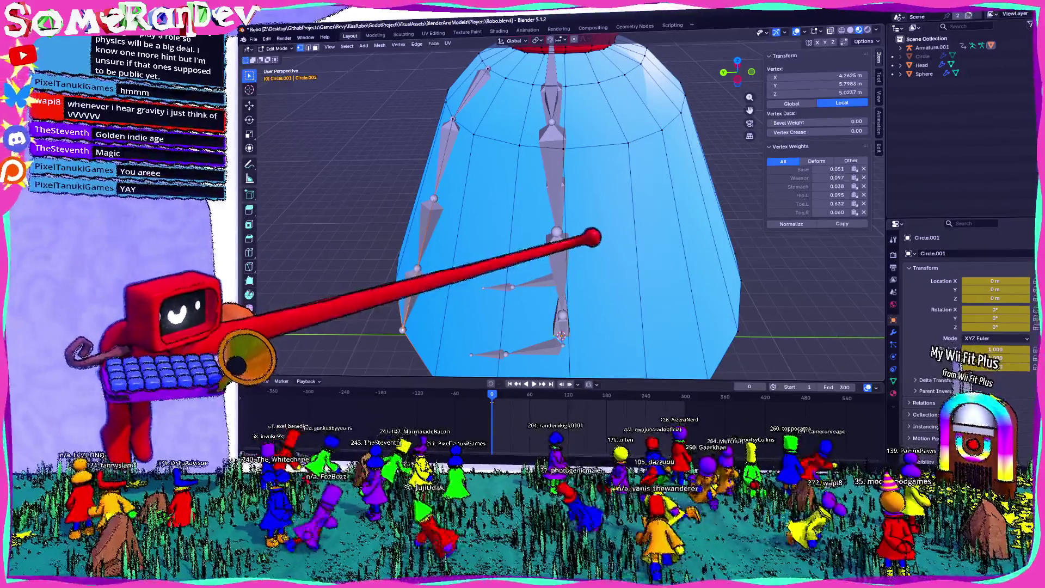
mouse_move(532, 219)
middle_mouse_down()
mouse_move(606, 187)
mouse_move(541, 140)
mouse_move(531, 93)
middle_mouse_up()
Deselect all, pick a single skirt vertex, then return Circle.001 to Object Mode
key("alt+a")
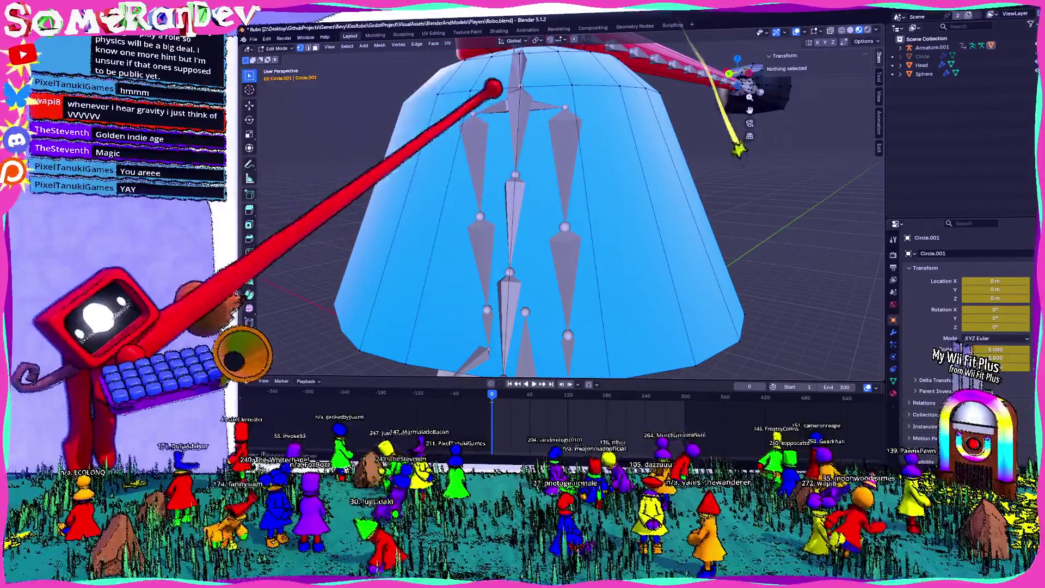
left_click(568, 105)
left_click(277, 48)
left_click(277, 57)
In Armature.001's Edit Mode, select bone Weenor.002: head -2.8285, 3.4513, 12.281; tail -3.3061, 4.2195, 9.8643
mouse_move(525, 105)
middle_mouse_down()
mouse_move(502, 82)
mouse_move(503, 98)
middle_mouse_up()
left_click(504, 98)
left_click(278, 48)
left_click(275, 66)
middle_click_drag(523, 163, 506, 153)
left_click(533, 163)
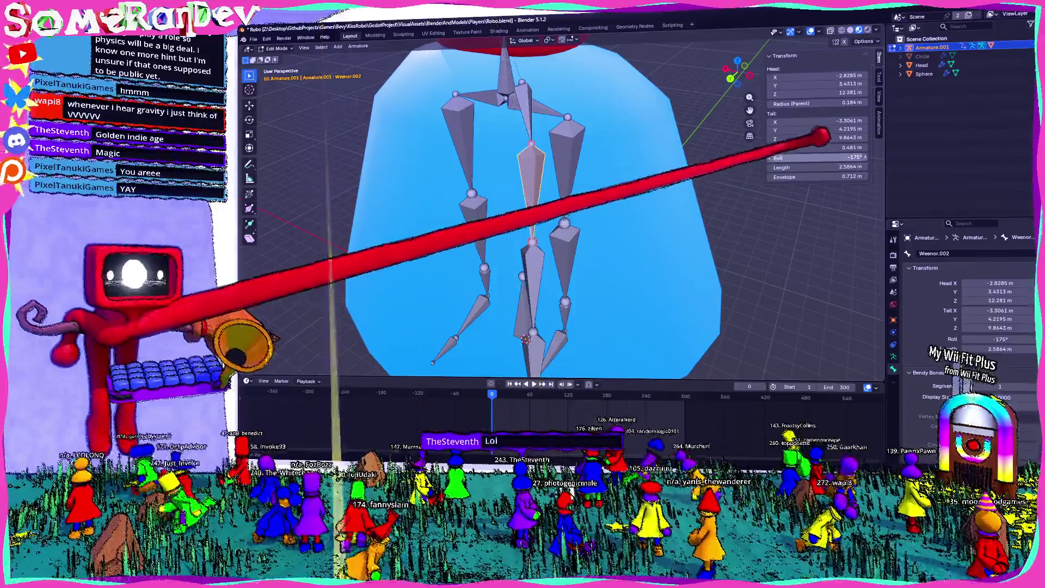
middle_click_drag(505, 98, 511, 94)
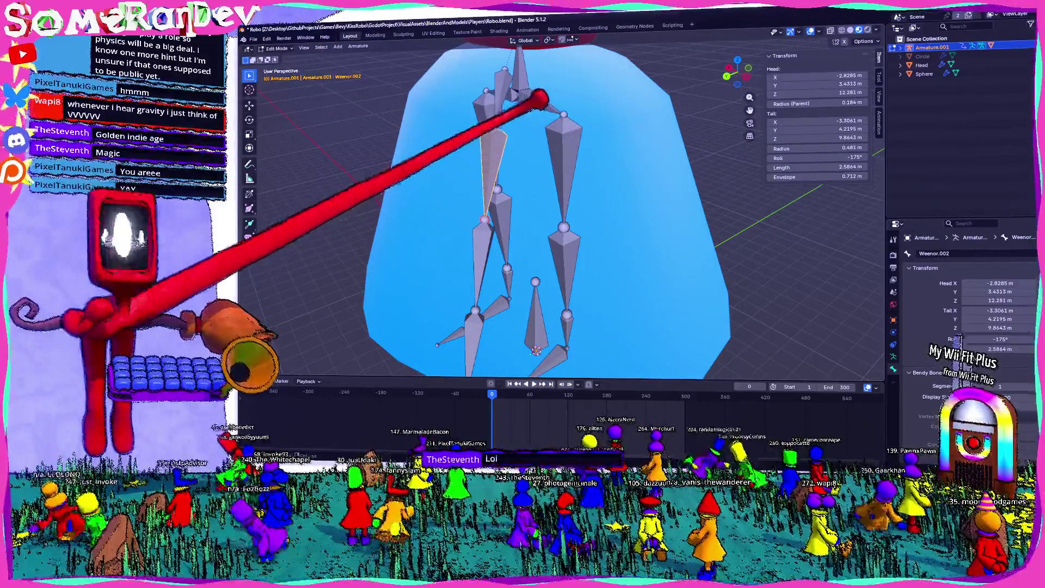
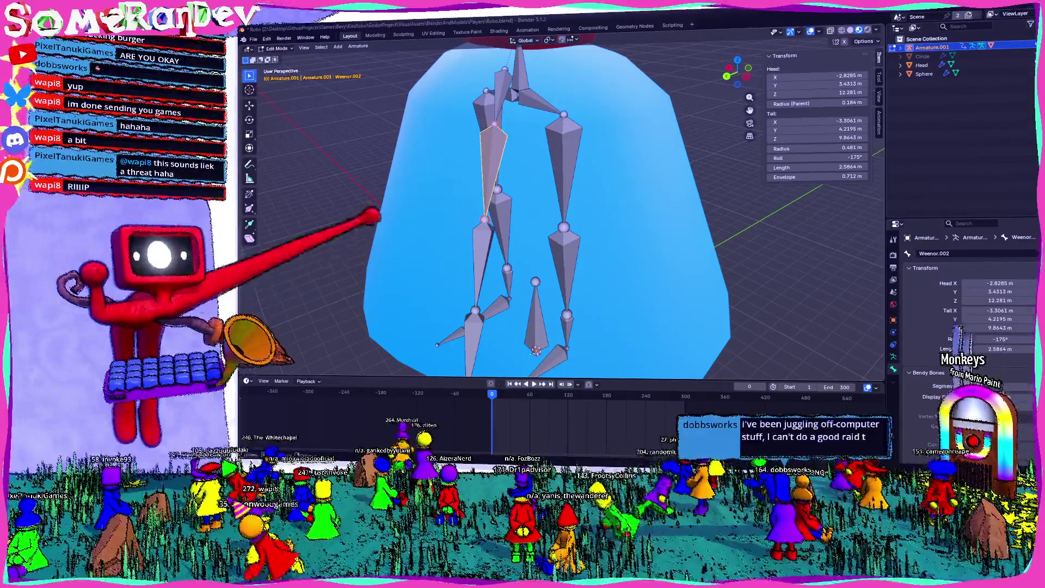
Check the Godot editor, then come back to Blender and zoom and orbit around the doll
key("alt+Tab")
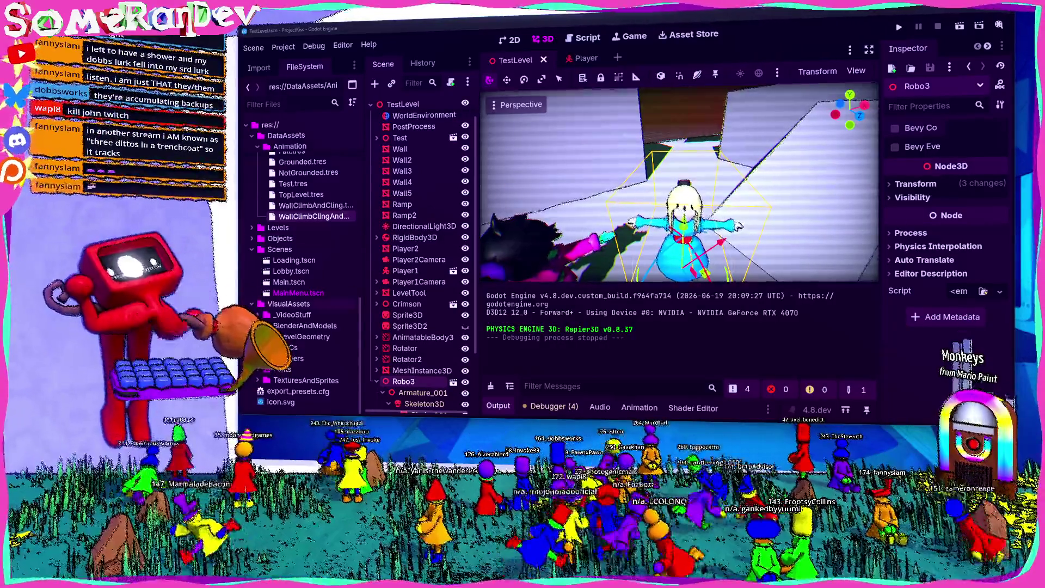
key("alt+Tab")
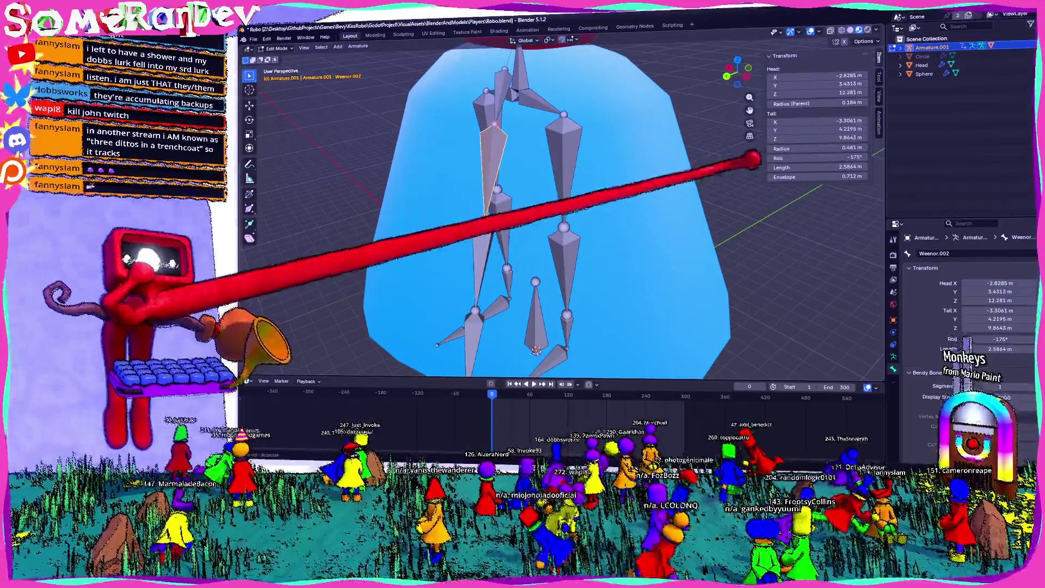
scroll(687, 151, "down", 10)
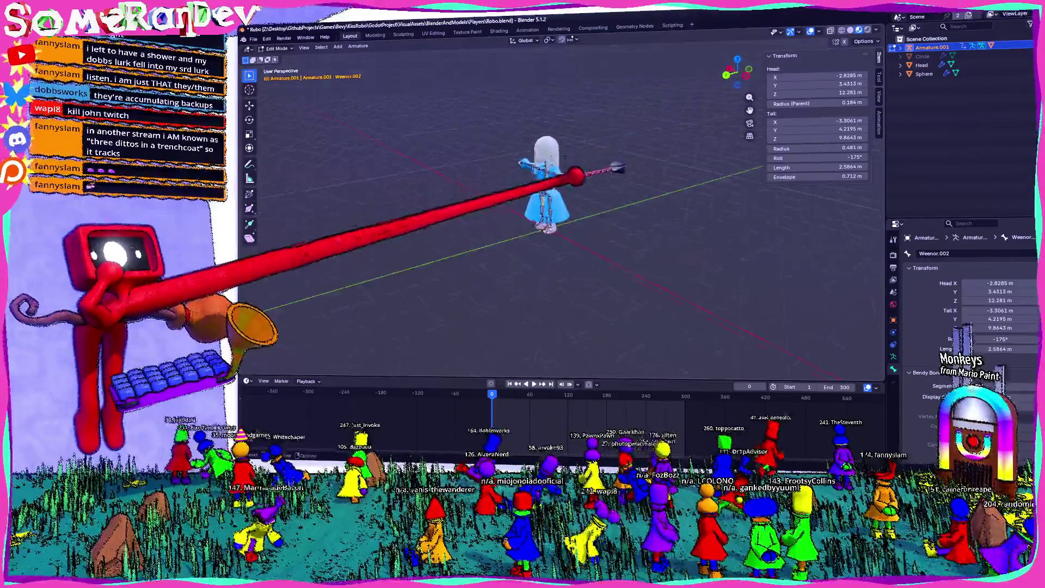
scroll(544, 190, "up", 6)
scroll(544, 218, "up", 5)
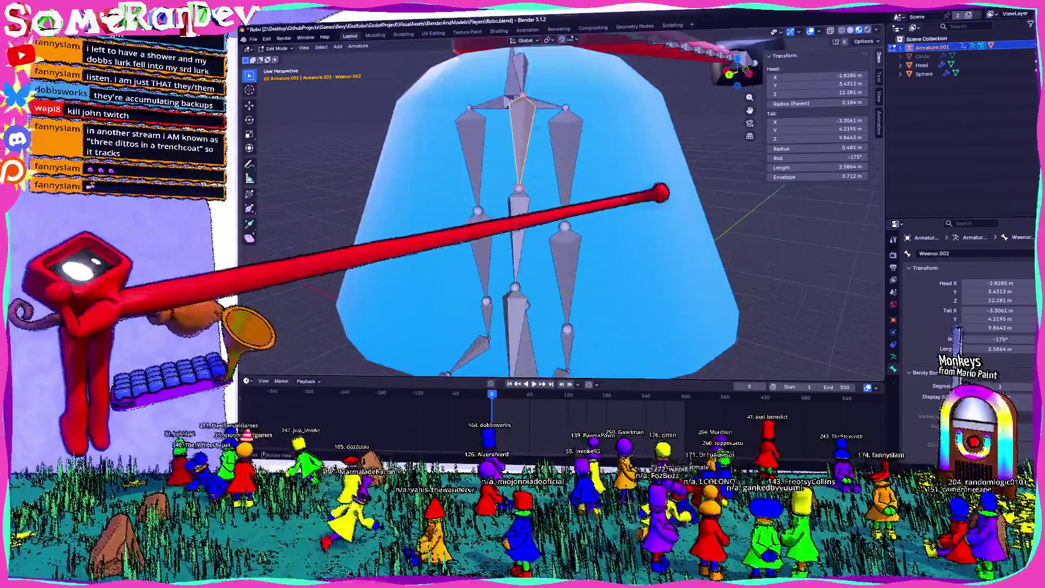
scroll(566, 218, "down", 3)
middle_click_drag(545, 218, 550, 261)
mouse_move(640, 179)
middle_mouse_down()
mouse_move(692, 154)
mouse_move(688, 174)
mouse_move(642, 207)
mouse_move(615, 179)
middle_mouse_up()
Glance at the bone script in Scripting, then put the armature back in Object Mode from Layout
left_click(673, 25)
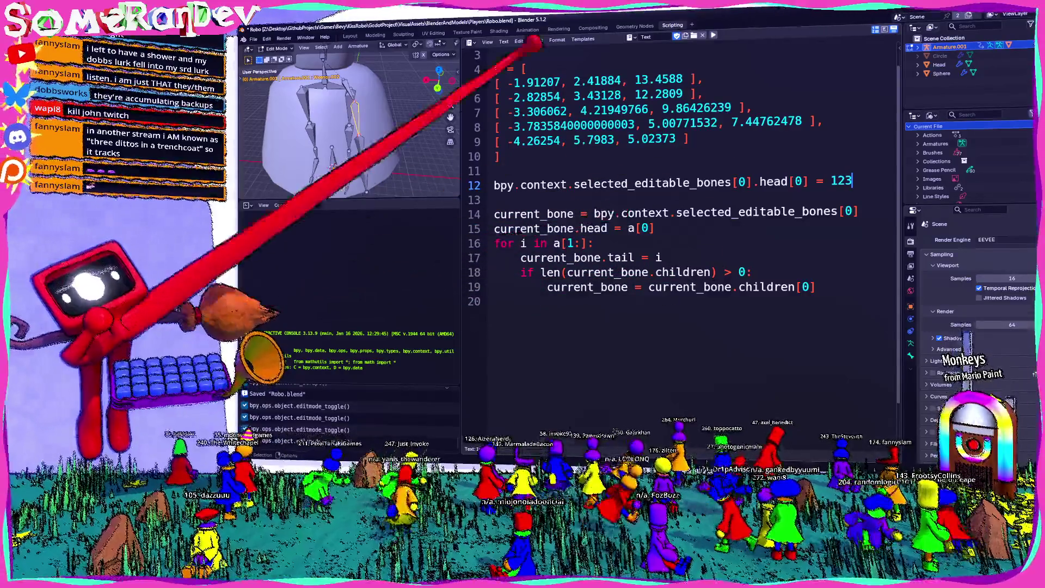
left_click(350, 36)
mouse_move(499, 135)
middle_mouse_down()
mouse_move(517, 210)
mouse_move(536, 205)
mouse_move(544, 180)
mouse_move(619, 165)
middle_mouse_up()
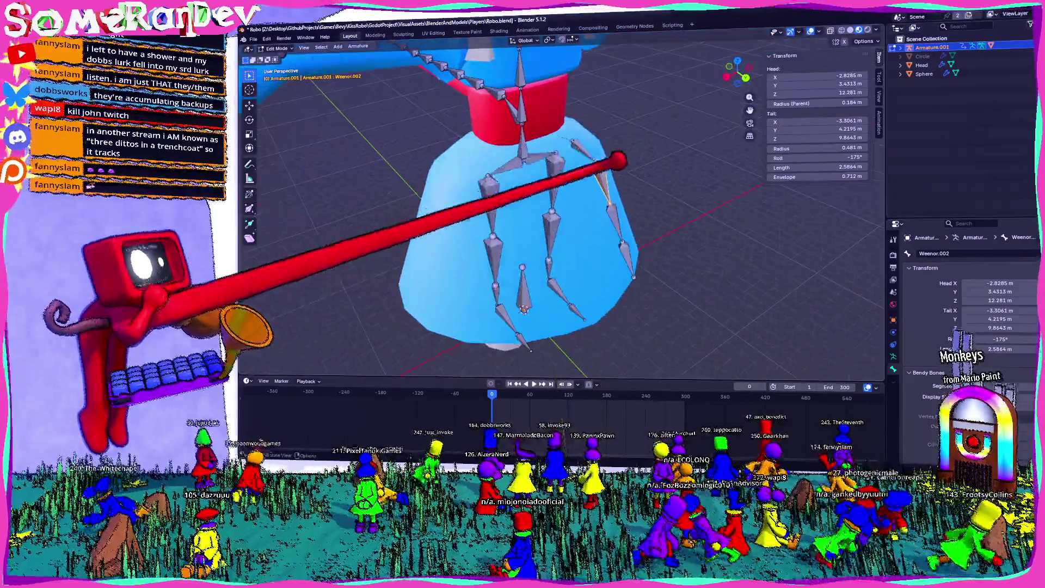
mouse_move(670, 252)
middle_mouse_down()
mouse_move(583, 221)
mouse_move(611, 199)
mouse_move(644, 198)
middle_mouse_up()
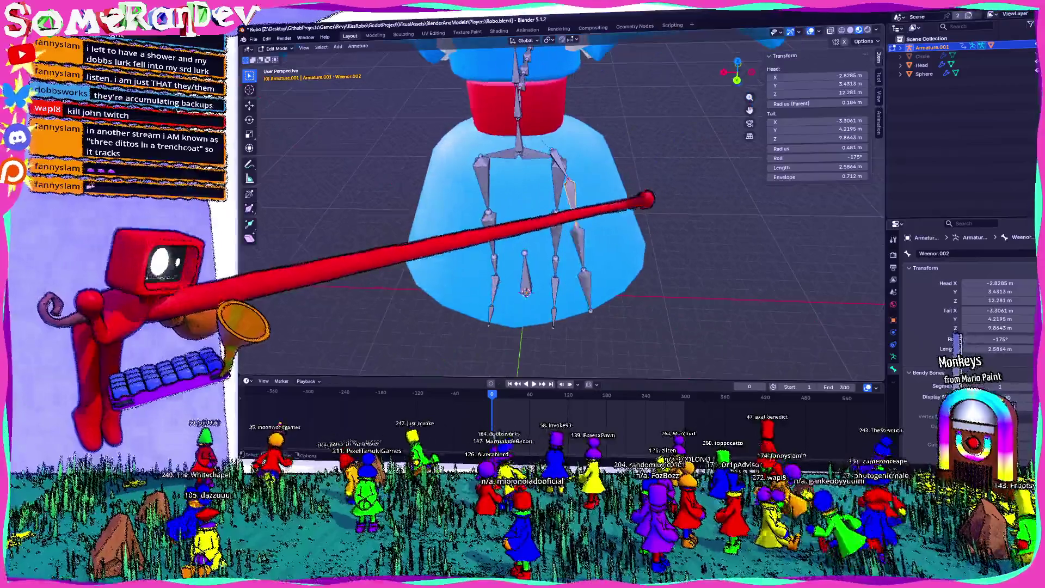
key("Tab")
key("Tab")
scroll(681, 174, "up", 3)
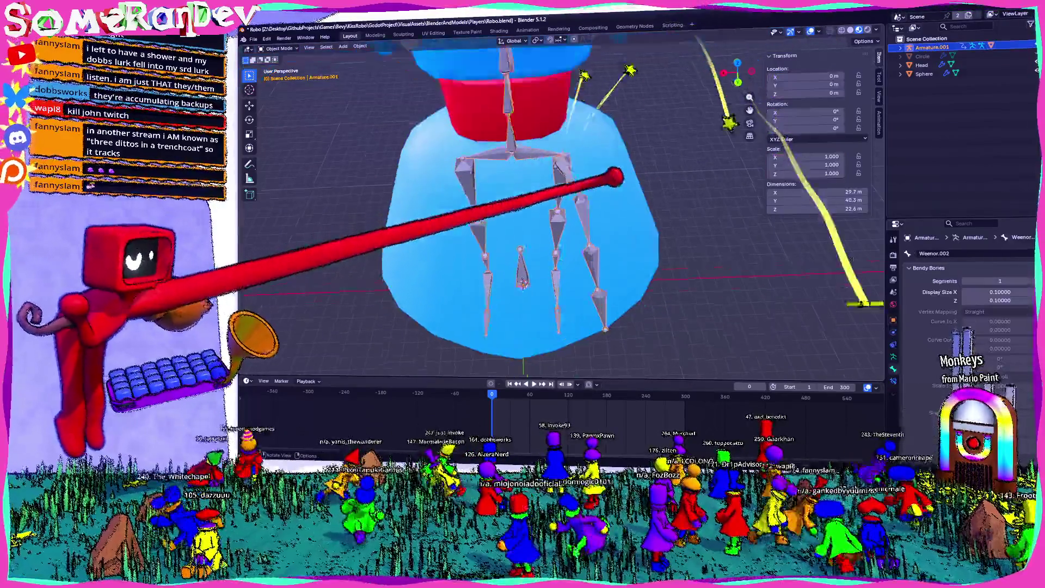
Rename the top dress bone Weenor.001 to FrontDress1.L
left_click(598, 174)
left_click(596, 164)
scroll(670, 172, "down", 4)
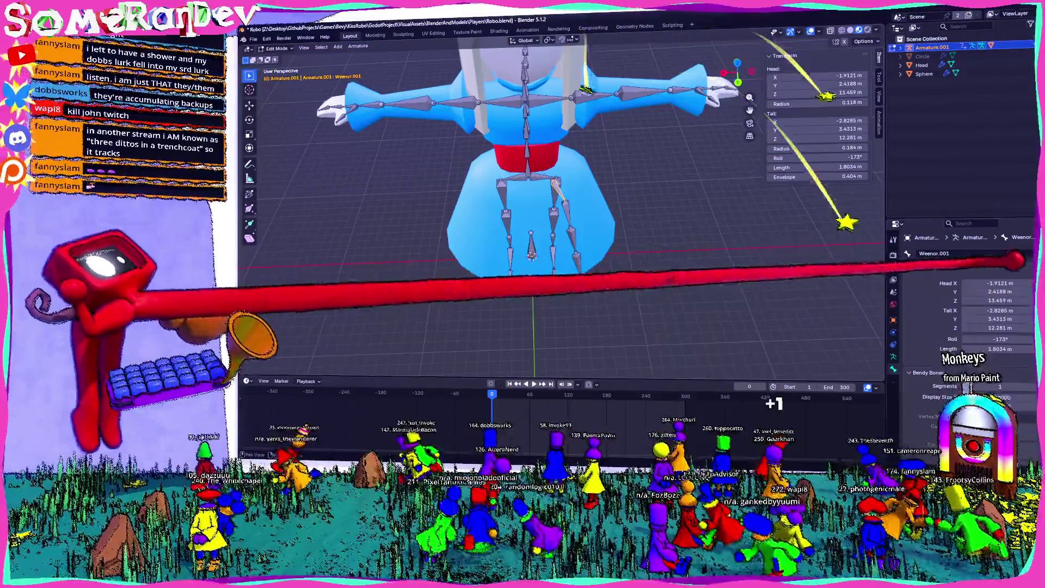
type("FrontDress1")
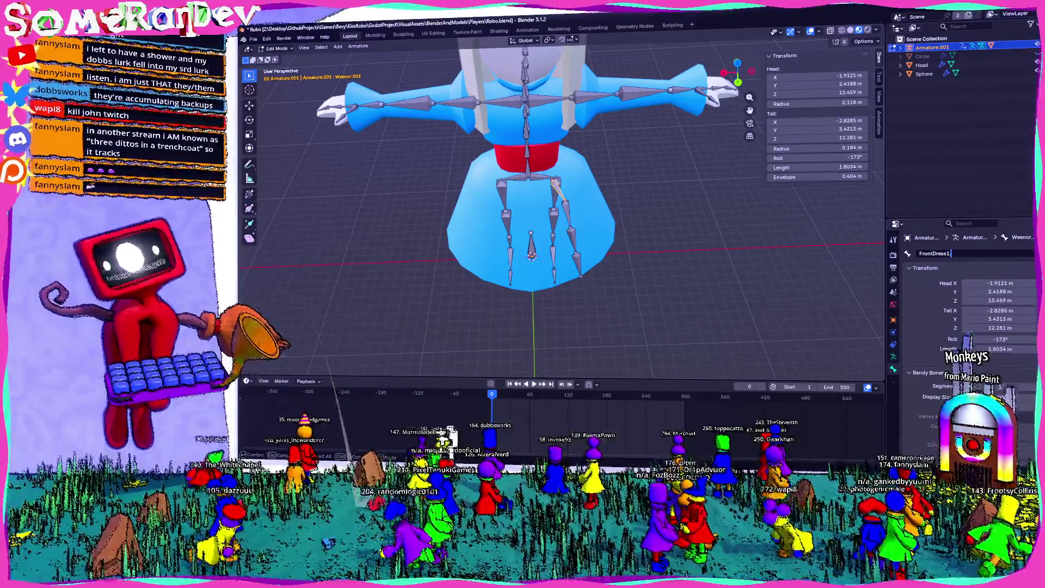
left_click(595, 97)
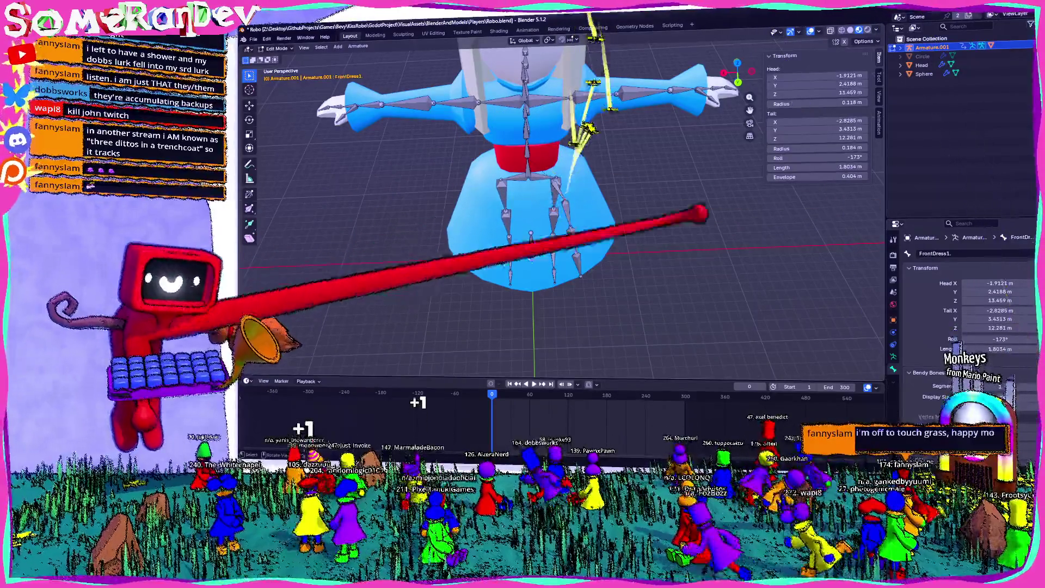
left_click(583, 175)
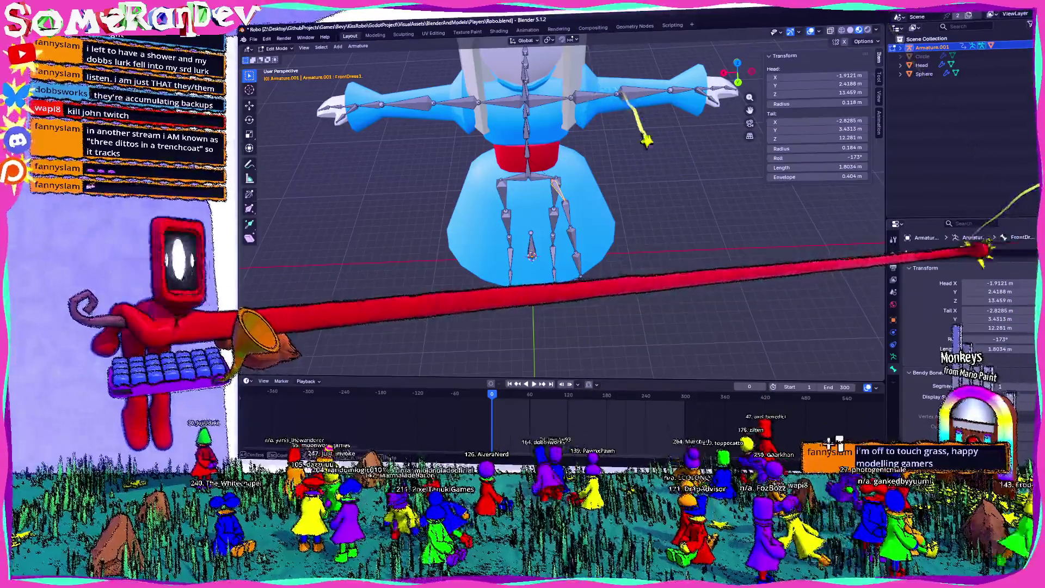
left_click(947, 253)
type(".L")
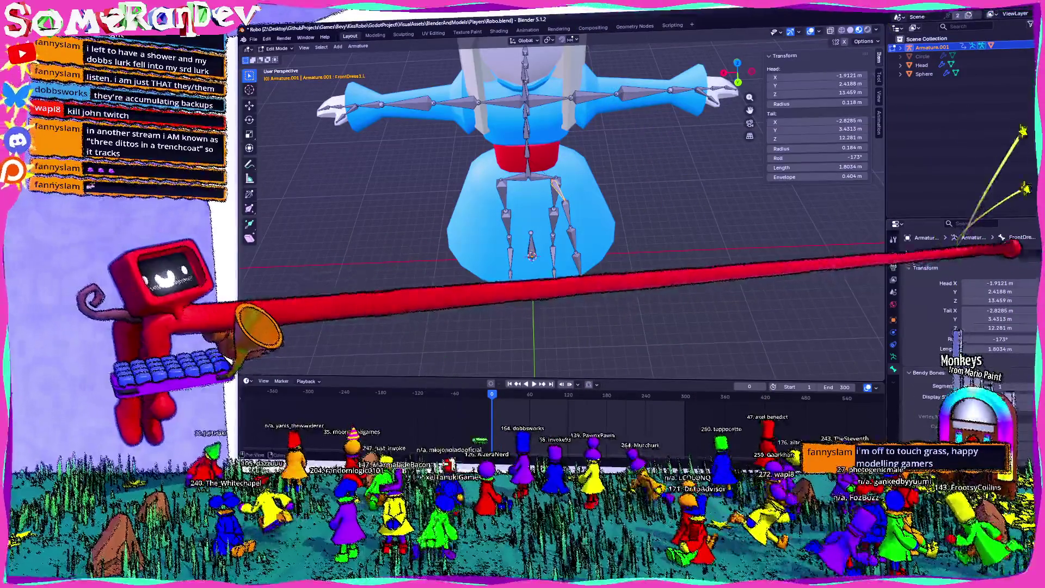
key("Return")
scroll(601, 70, "up", 5)
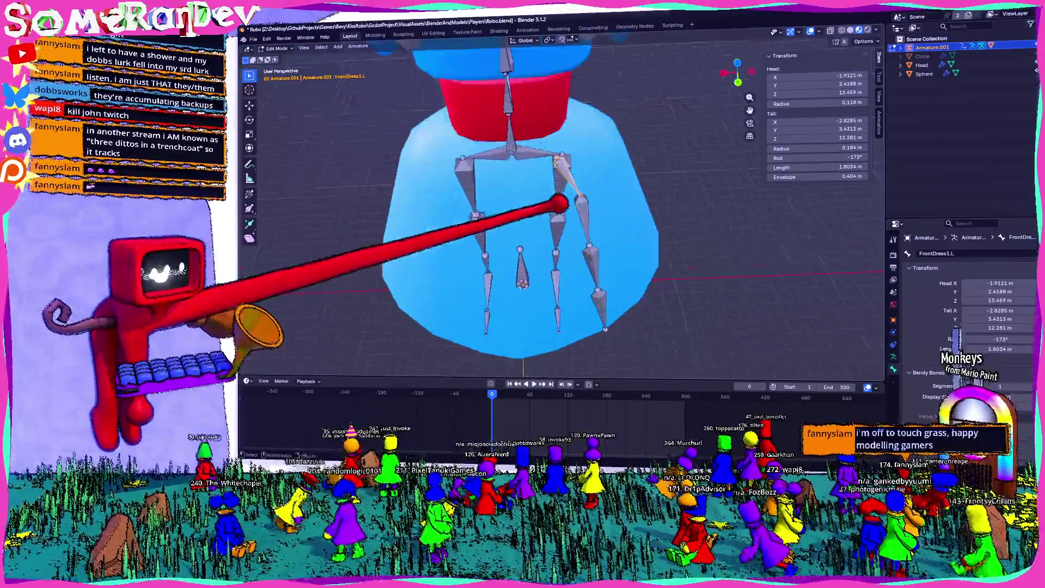
Walk down the dress chain through Weenor.002, Weenor.003 and Weenor.004, numbering a bone 3
left_click(553, 234)
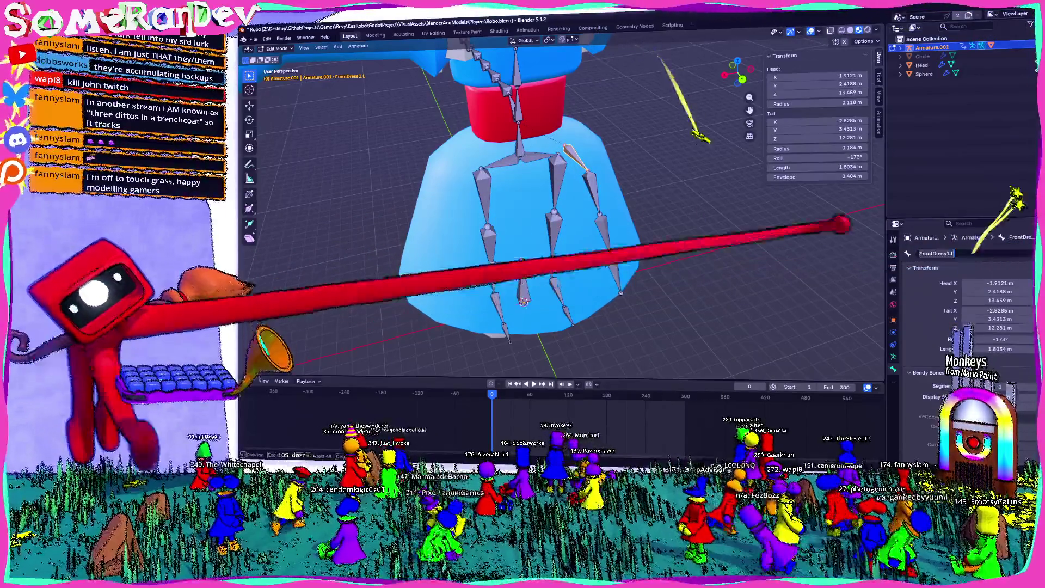
left_click(583, 166)
left_click(592, 192)
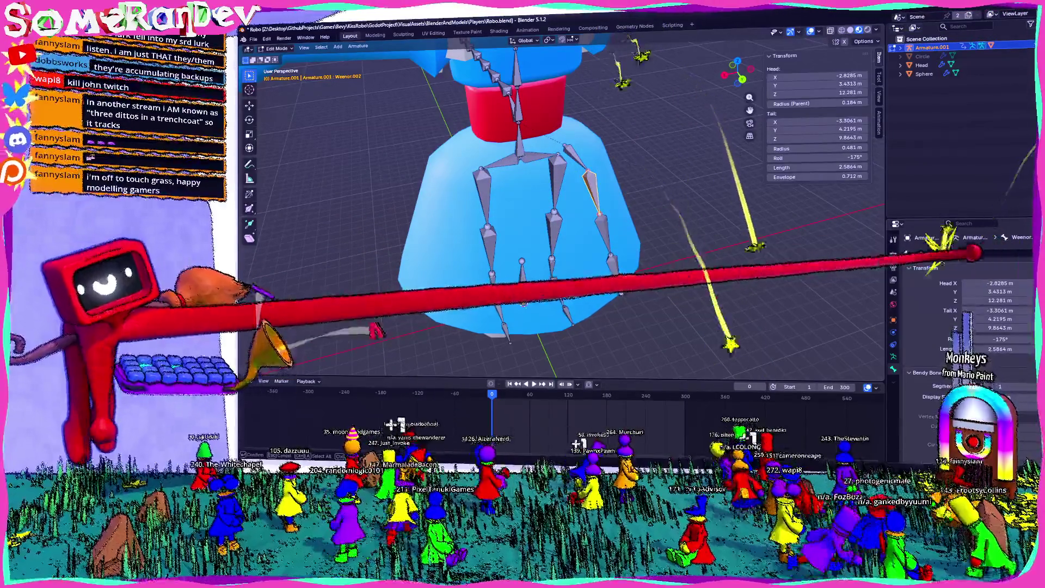
left_click(602, 223)
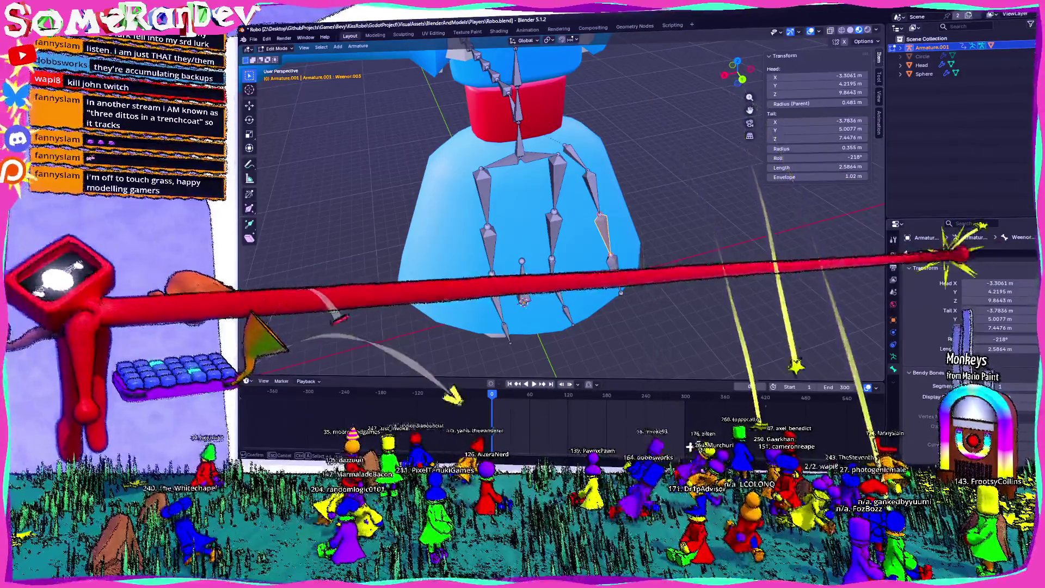
type("3.L")
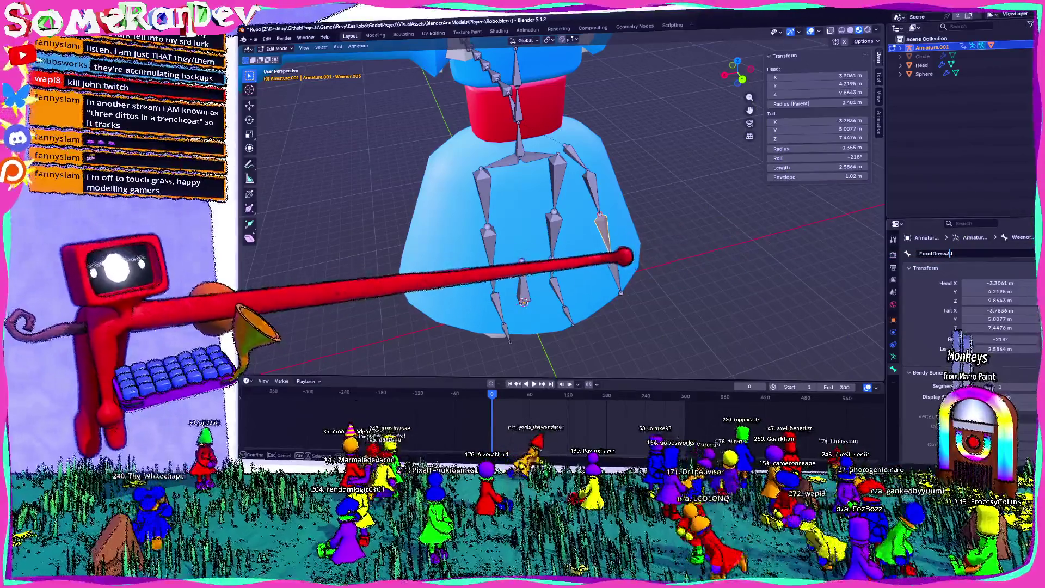
left_click(614, 263)
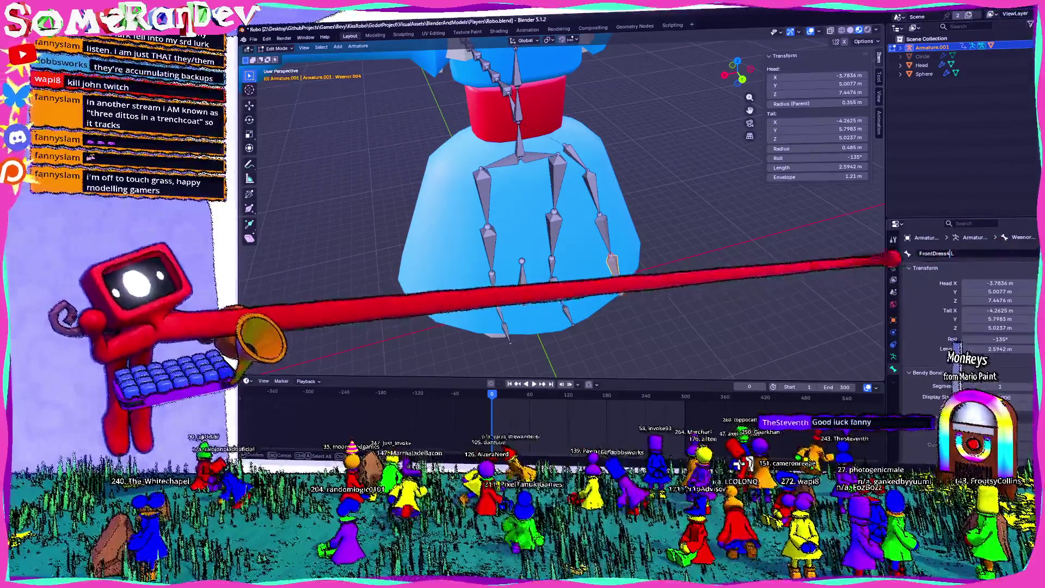
Inspect the dress bones from below and reset the selected bone's roll to 0°
left_click(578, 159)
middle_click_drag(578, 159, 583, 140)
scroll(582, 141, "up", 5)
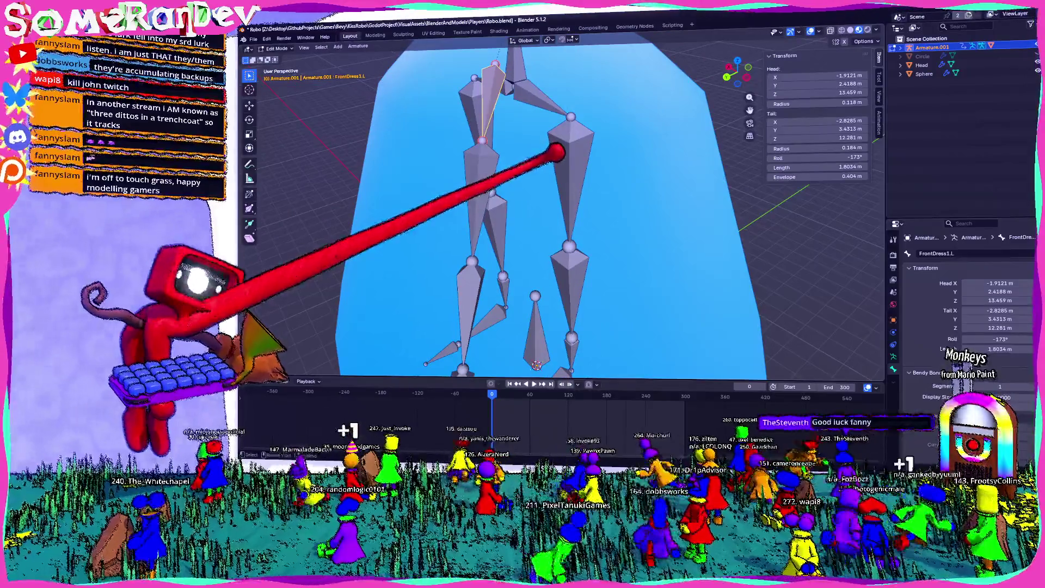
mouse_move(558, 152)
middle_mouse_down()
mouse_move(630, 174)
mouse_move(841, 148)
middle_mouse_up()
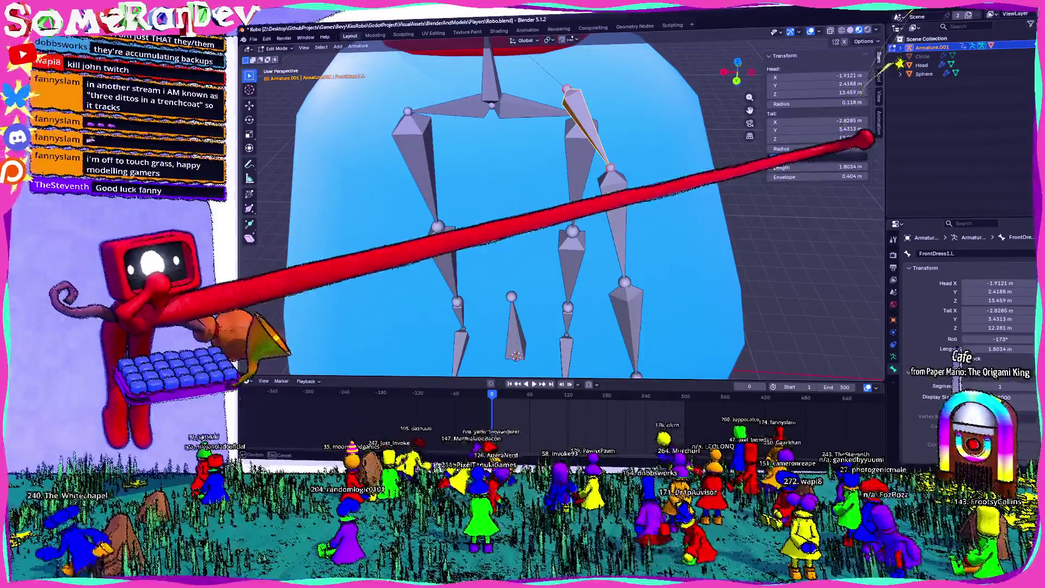
middle_click_drag(677, 169, 601, 153)
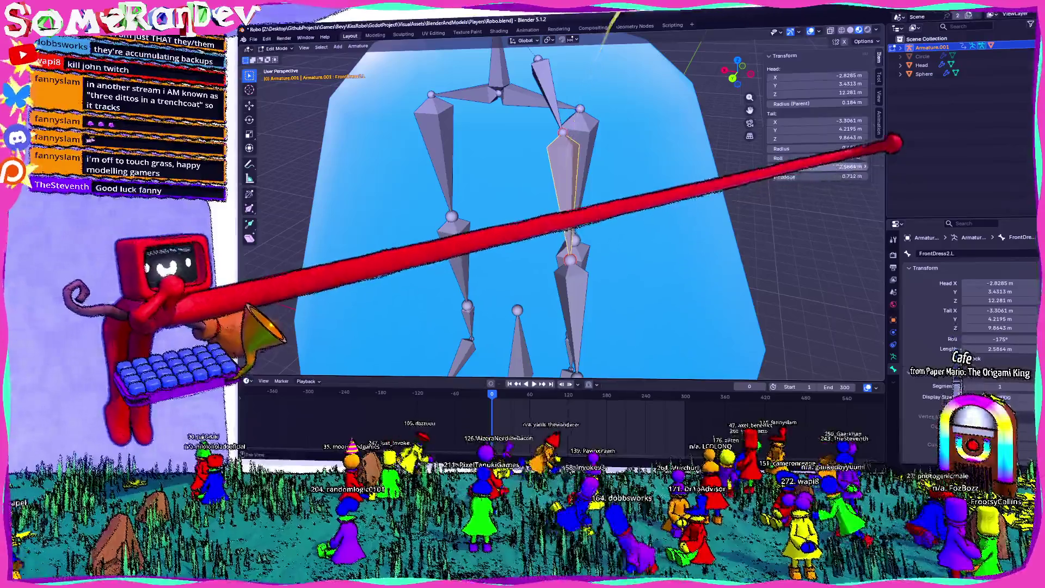
key("BackSpace")
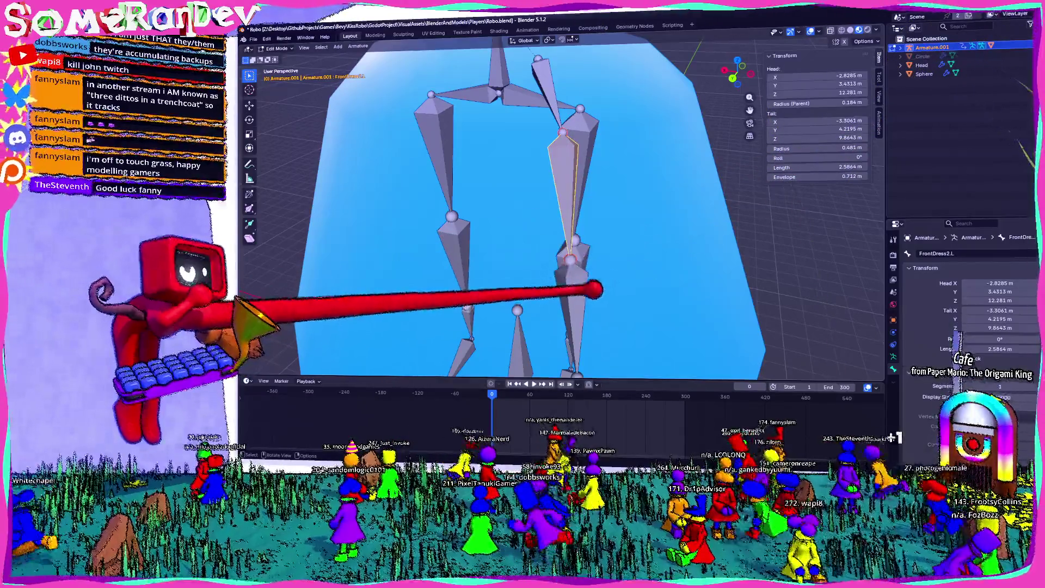
Set the FrontDress4.L bone's roll to 0°
left_click(593, 290)
middle_click_drag(869, 140, 587, 305)
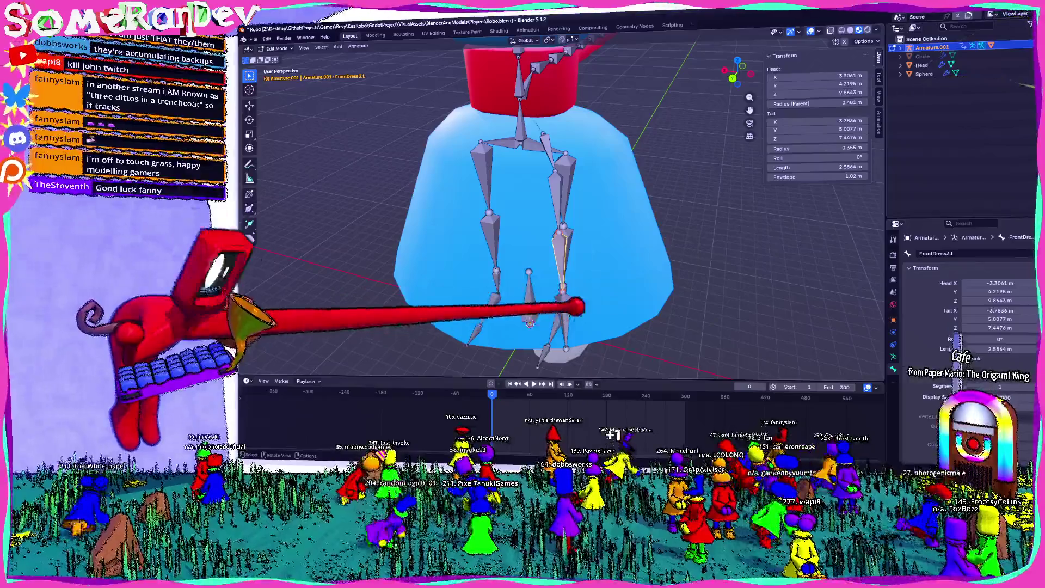
left_click(566, 318)
type("0")
key("Return")
mouse_move(707, 228)
middle_mouse_down()
mouse_move(569, 220)
mouse_move(700, 180)
mouse_move(557, 163)
mouse_move(743, 149)
mouse_move(688, 152)
mouse_move(670, 169)
mouse_move(572, 170)
mouse_move(599, 194)
mouse_move(462, 205)
mouse_move(630, 162)
mouse_move(541, 180)
mouse_move(588, 177)
middle_mouse_up()
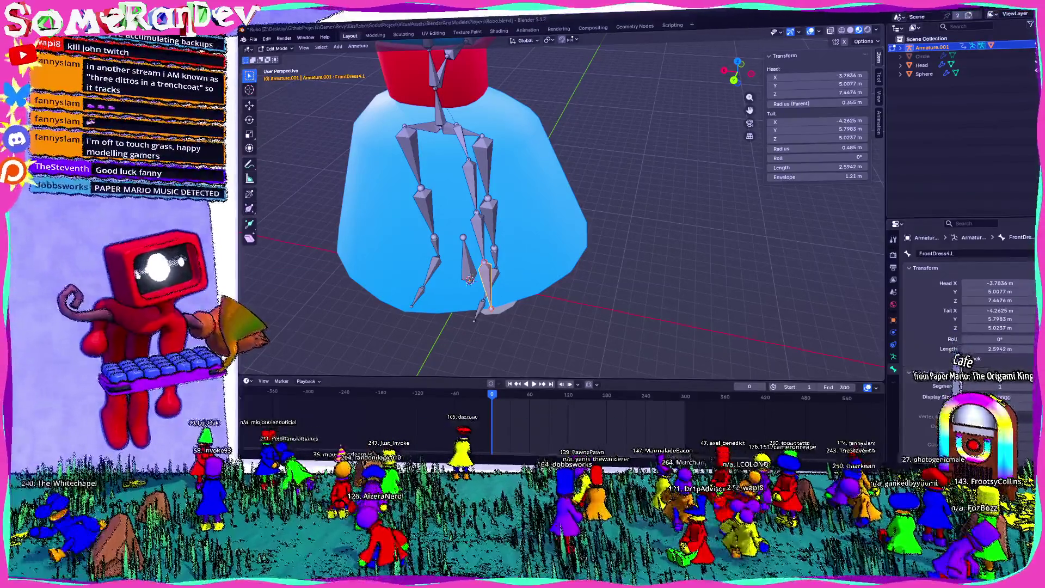
mouse_move(469, 279)
middle_mouse_down()
mouse_move(435, 361)
mouse_move(470, 126)
middle_mouse_up()
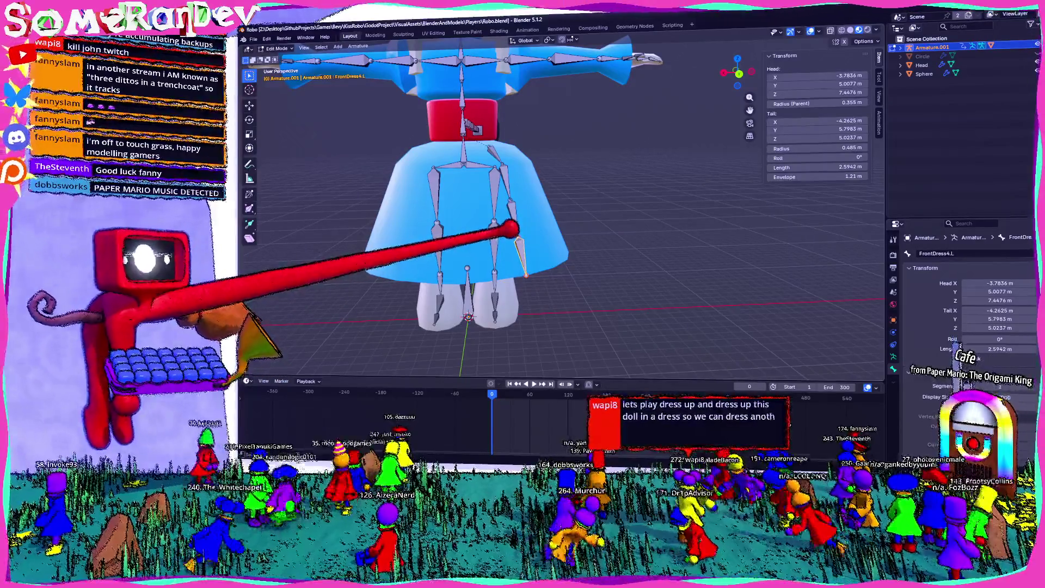
middle_click_drag(472, 126, 645, 87)
scroll(574, 232, "up", 3)
mouse_move(579, 215)
middle_mouse_down()
mouse_move(648, 245)
mouse_move(602, 252)
middle_mouse_up()
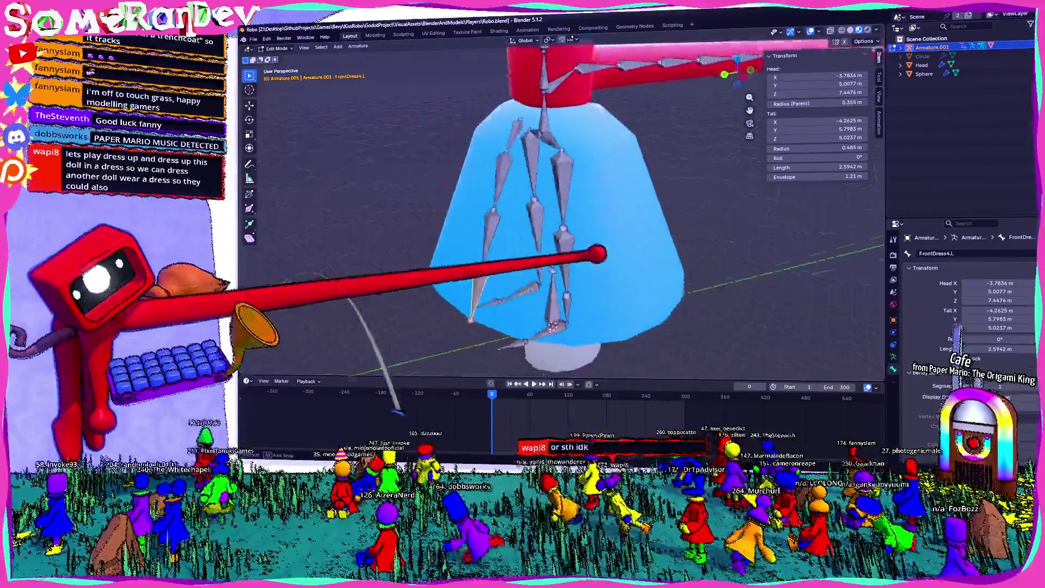
scroll(602, 252, "up", 2)
middle_click_drag(524, 248, 586, 260)
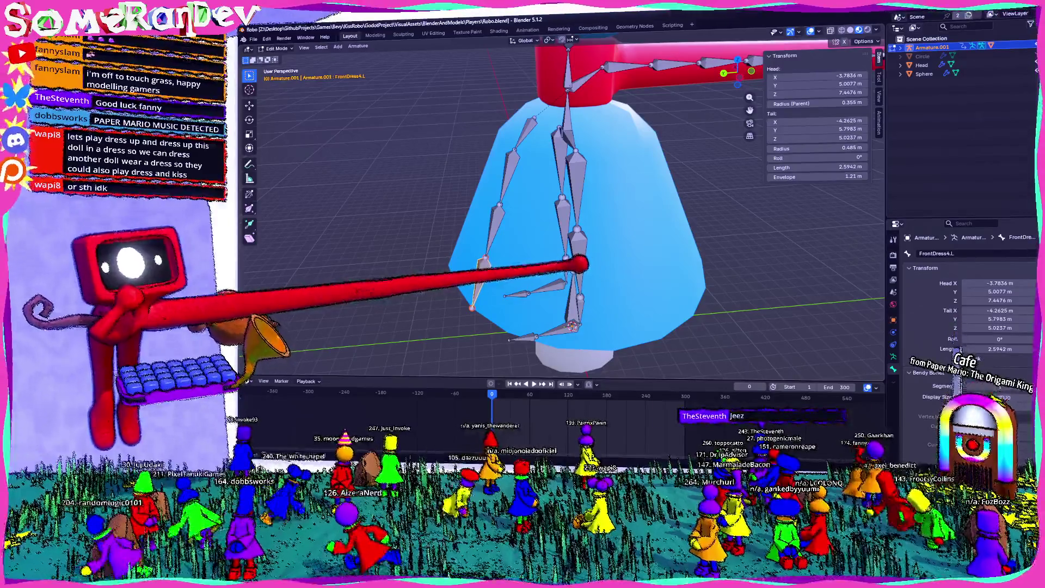
mouse_move(576, 263)
middle_mouse_down()
mouse_move(675, 263)
mouse_move(630, 265)
middle_mouse_up()
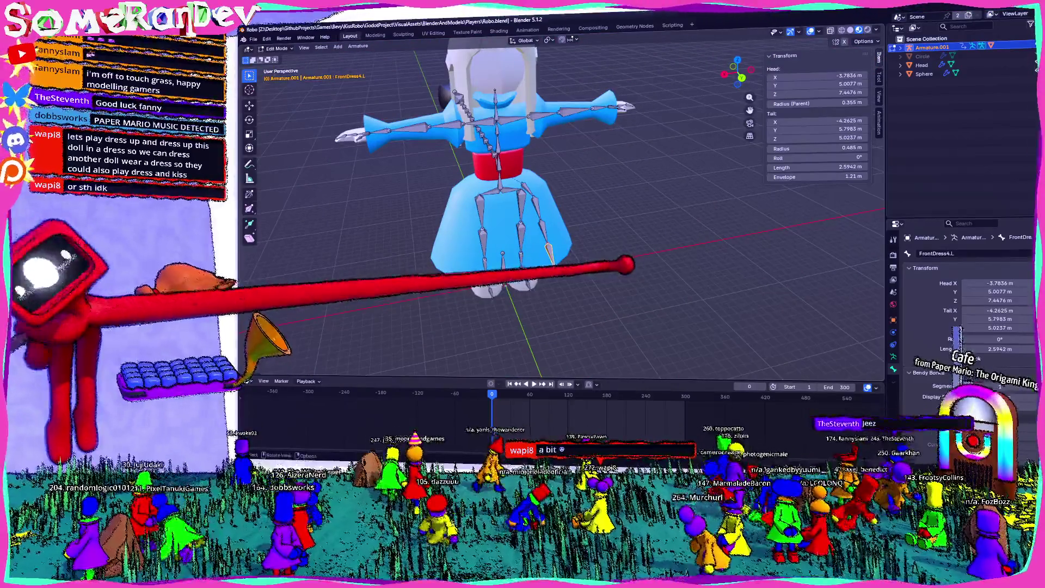
middle_click_drag(536, 263, 560, 105)
scroll(559, 222, "up", 5)
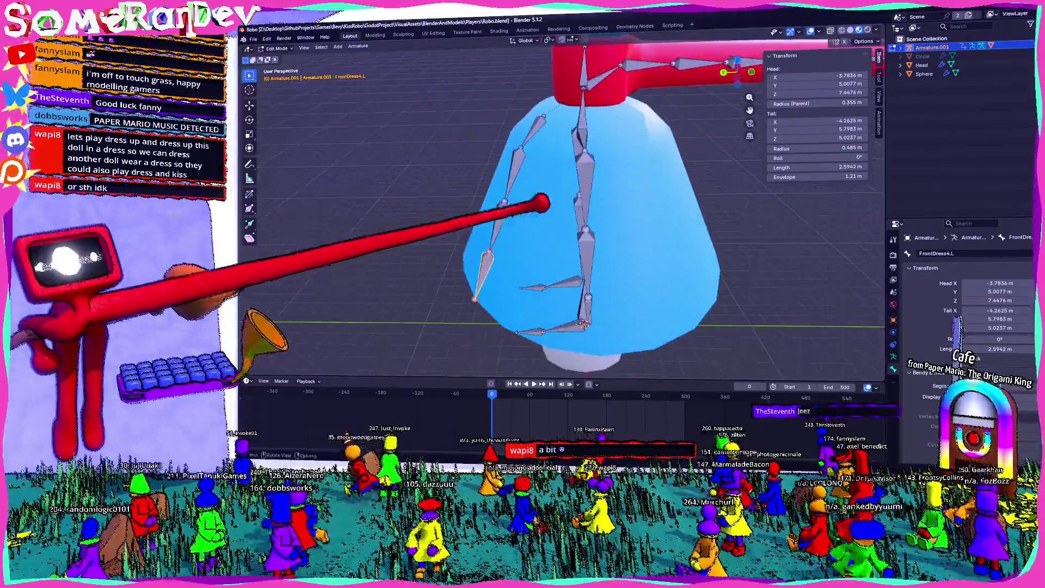
mouse_move(518, 201)
middle_mouse_down()
mouse_move(626, 199)
mouse_move(618, 226)
mouse_move(581, 178)
middle_mouse_up()
From the back view, extrude a new sideways bone off the Weenor bone
left_click(487, 125)
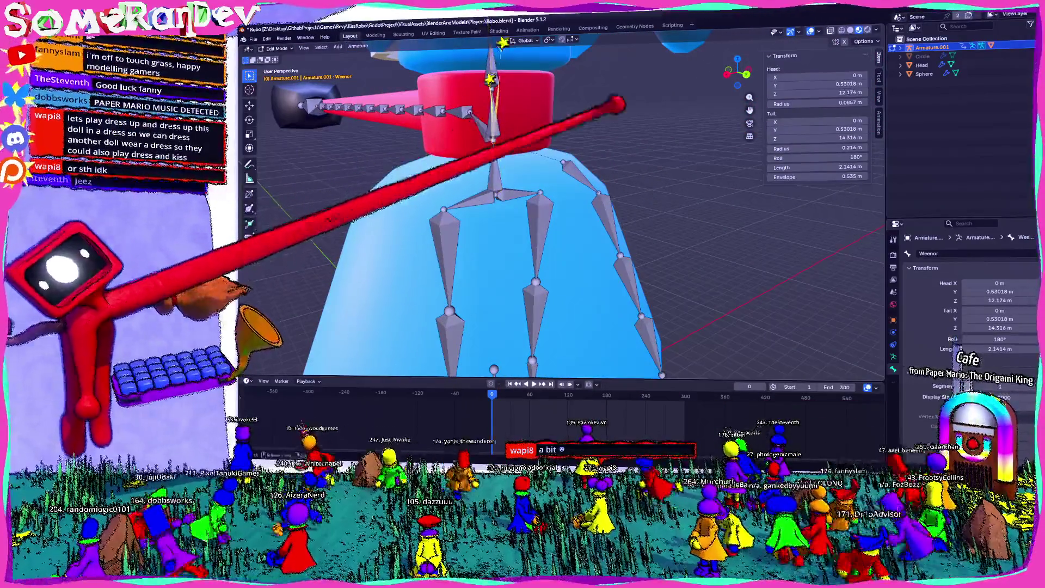
key("ctrl+KP_1")
scroll(463, 217, "up", 3)
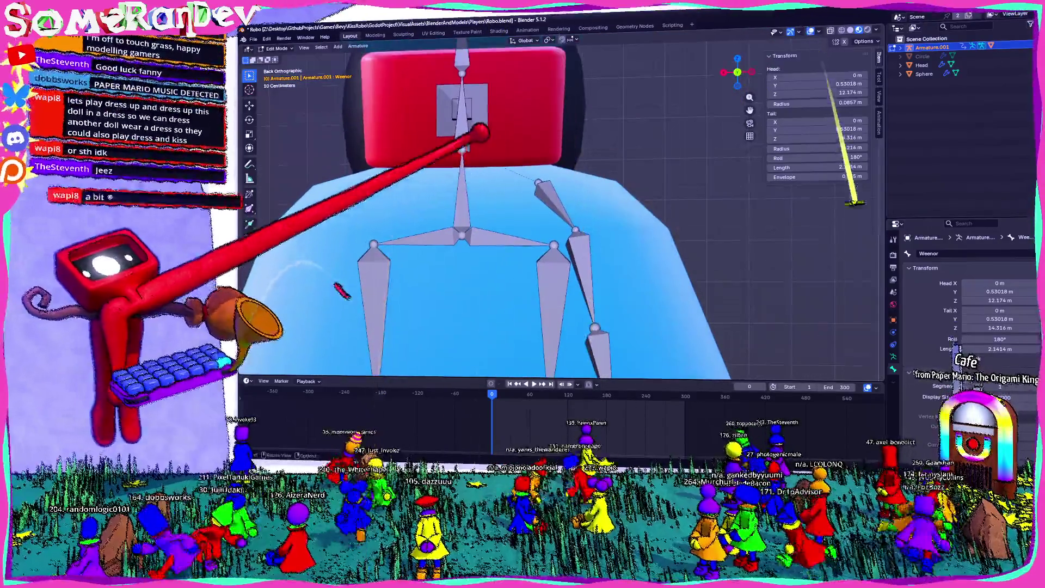
key("e")
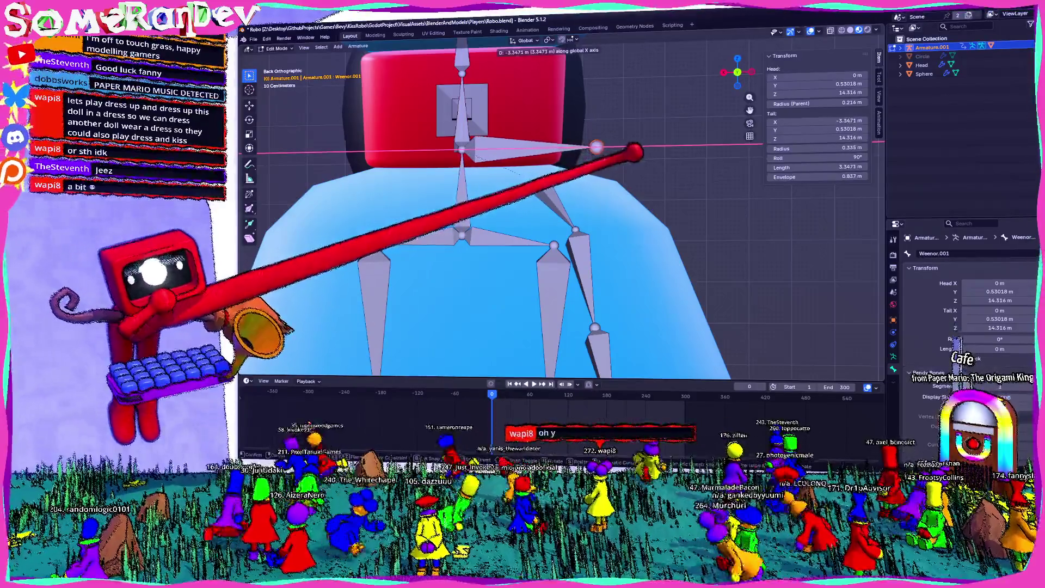
left_click(596, 146)
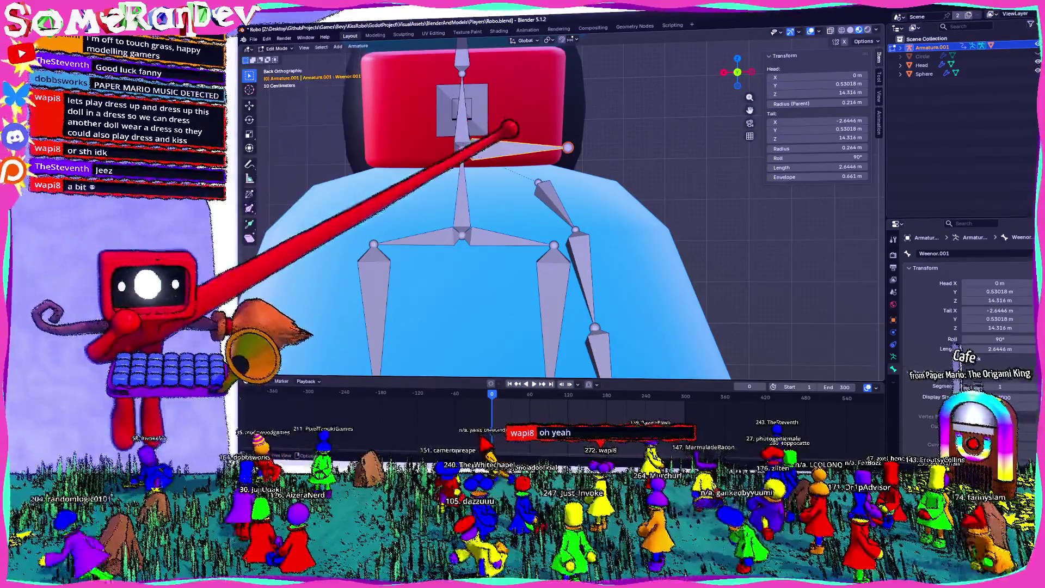
Disconnect the new bone with Split, try moving it, then undo the move
right_click(514, 128)
left_click(489, 150)
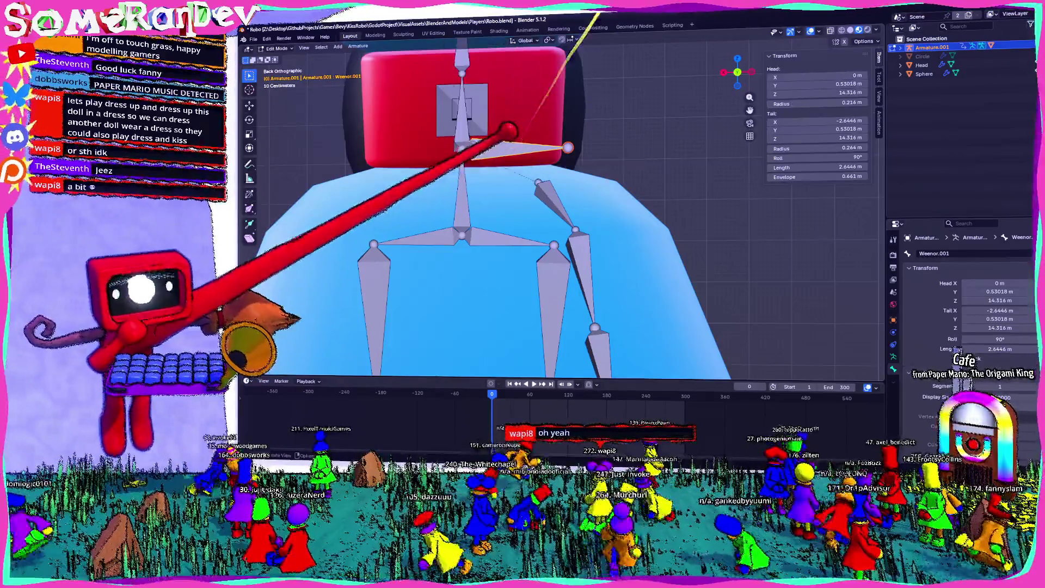
left_click(585, 157)
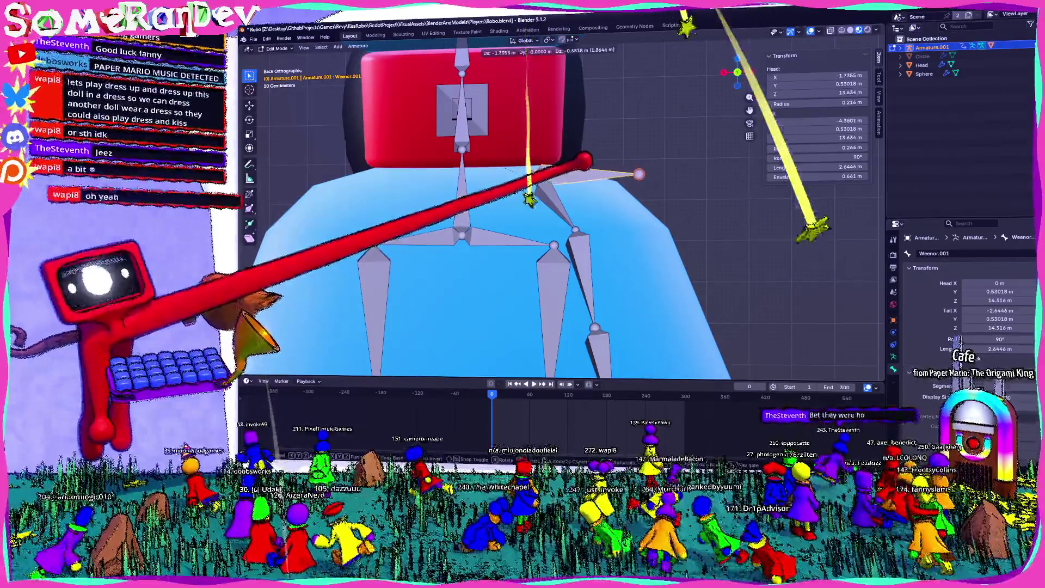
key("g")
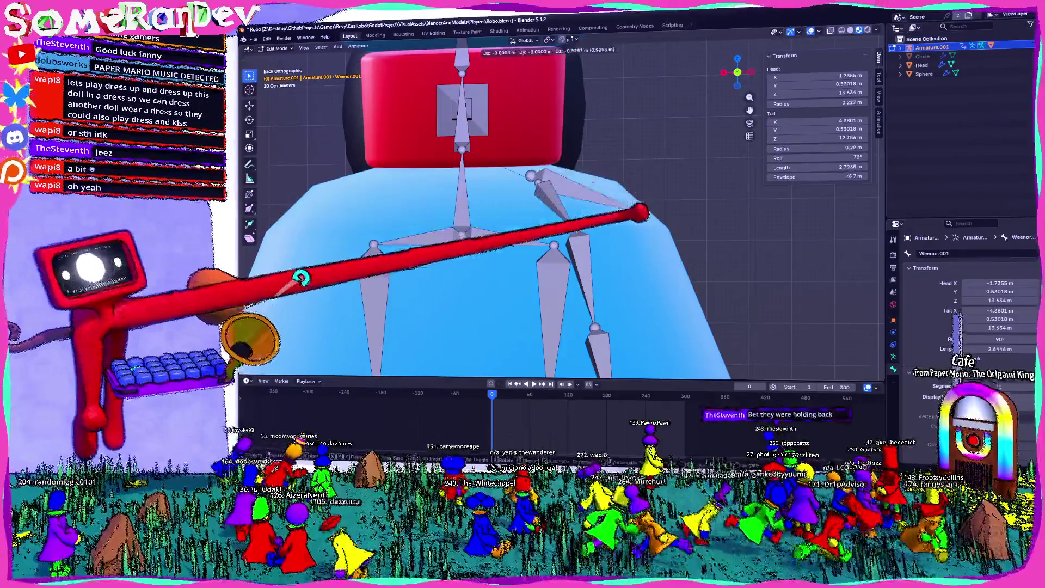
left_click(664, 217)
mouse_move(665, 217)
middle_mouse_down()
mouse_move(758, 252)
mouse_move(757, 48)
middle_mouse_up()
left_click(733, 78)
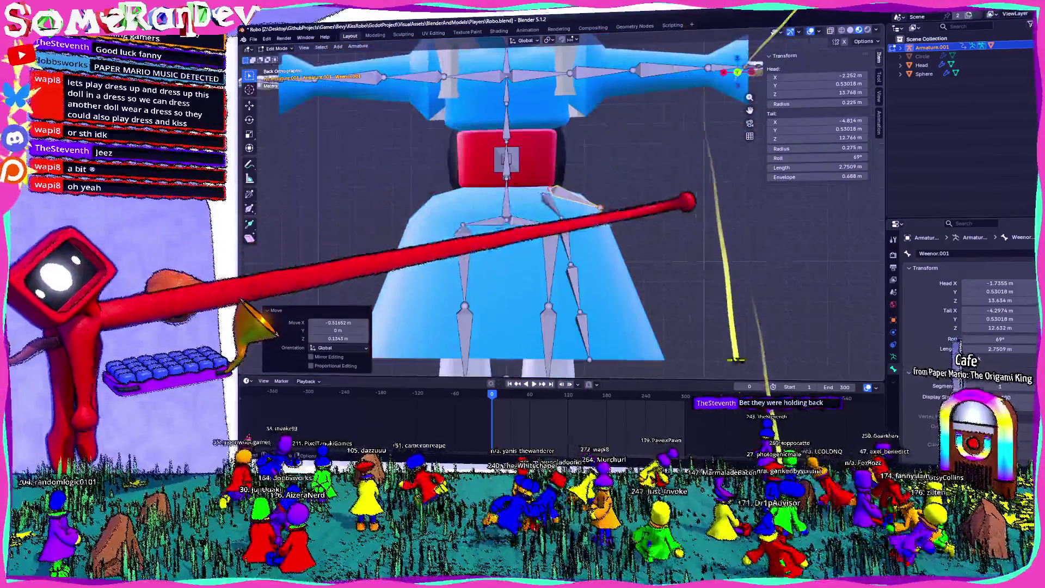
key("ctrl+z")
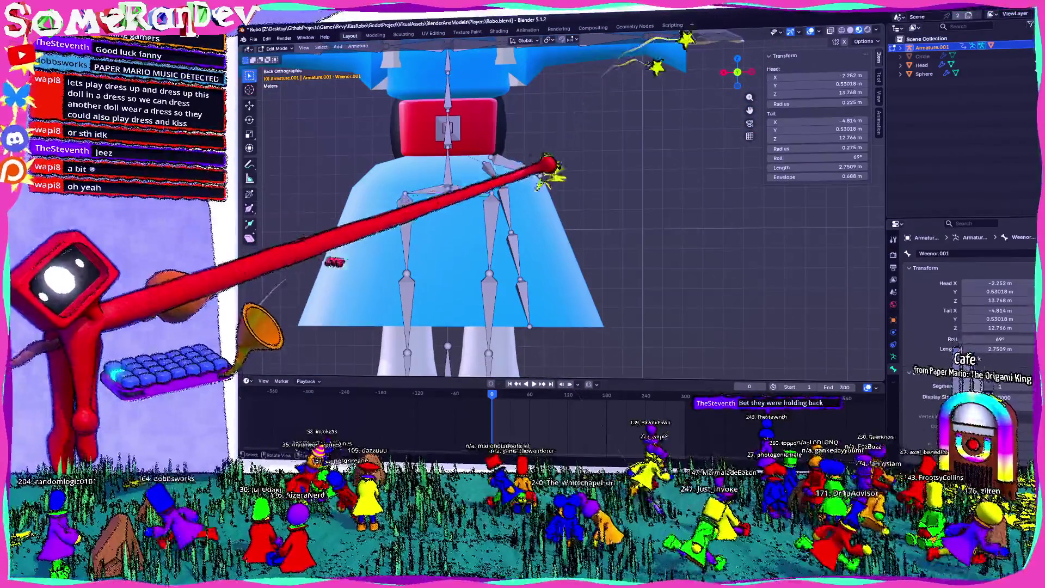
Extrude three more bones to extend the back chain
key("e")
left_click(591, 198)
key("e")
left_click(650, 224)
key("e")
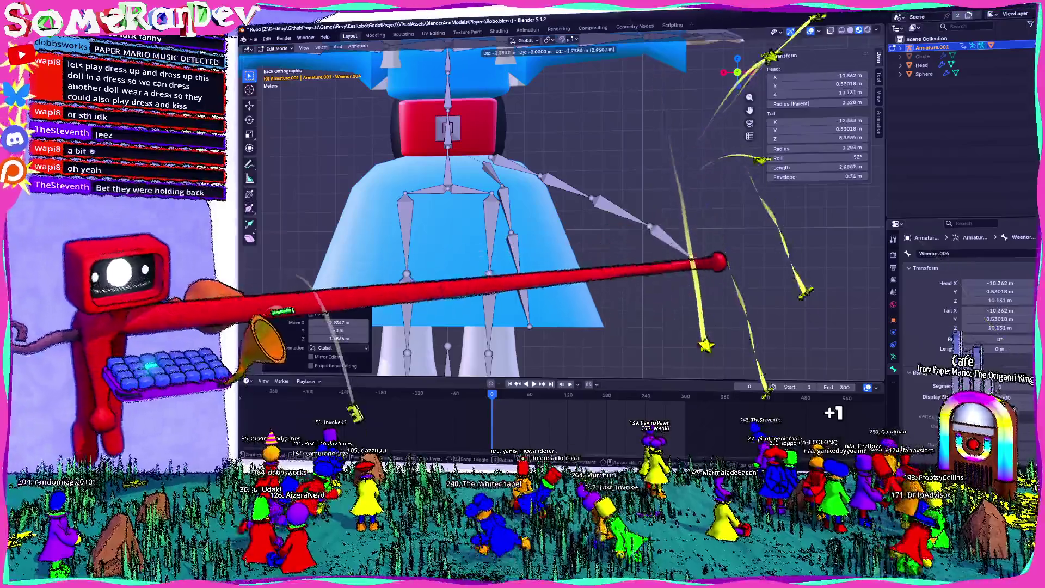
left_click(702, 267)
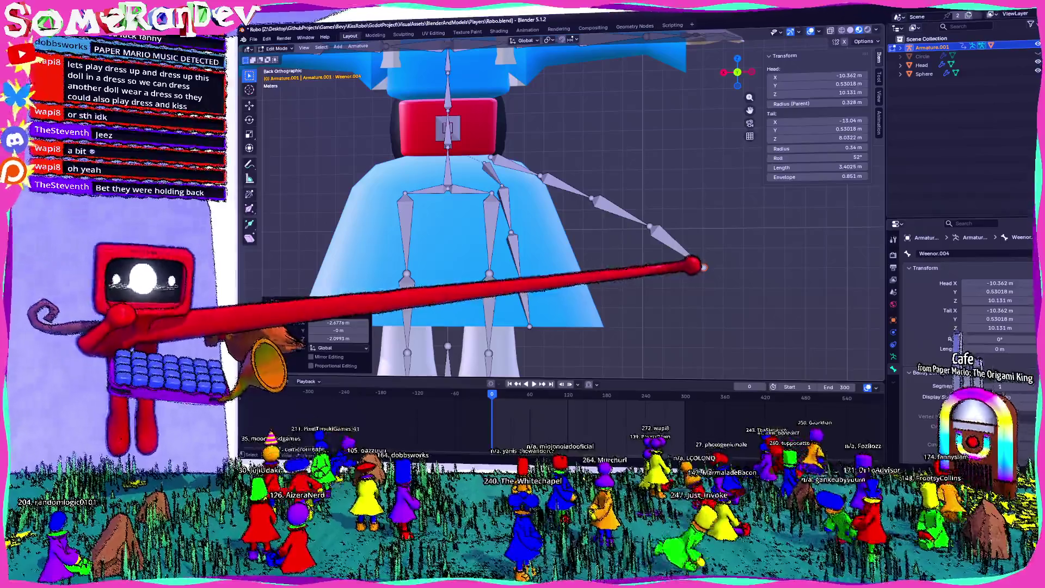
Leave armature editing and enter Edit Mode on the Circle.001 dress mesh
key("Tab")
mouse_move(703, 267)
middle_mouse_down()
mouse_move(681, 255)
mouse_move(653, 283)
mouse_move(669, 261)
mouse_move(686, 272)
middle_mouse_up()
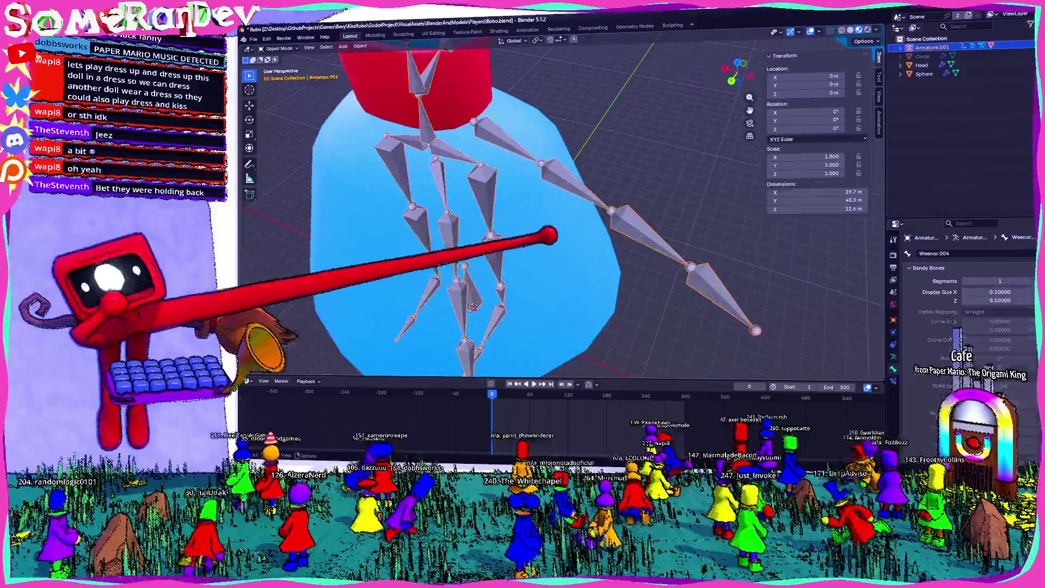
left_click(599, 305)
mouse_move(598, 305)
middle_mouse_down()
mouse_move(551, 228)
mouse_move(510, 86)
mouse_move(606, 87)
mouse_move(582, 125)
middle_mouse_up()
key("Tab")
Select a dress vertex and read its bone weights in the Vertex Weights panel
left_click(551, 228)
scroll(561, 212, "down", 5)
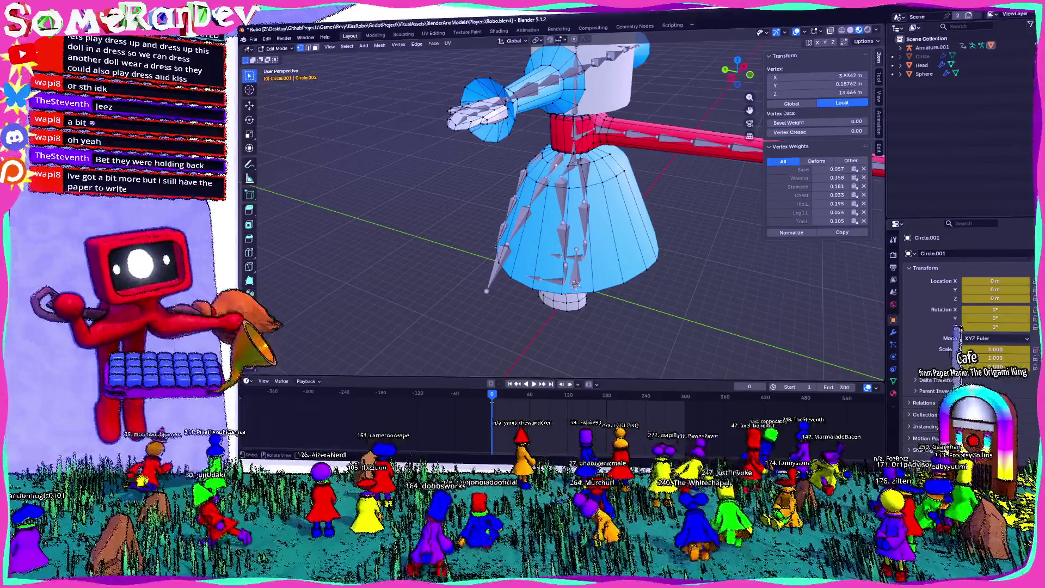
scroll(575, 285, "up", 5)
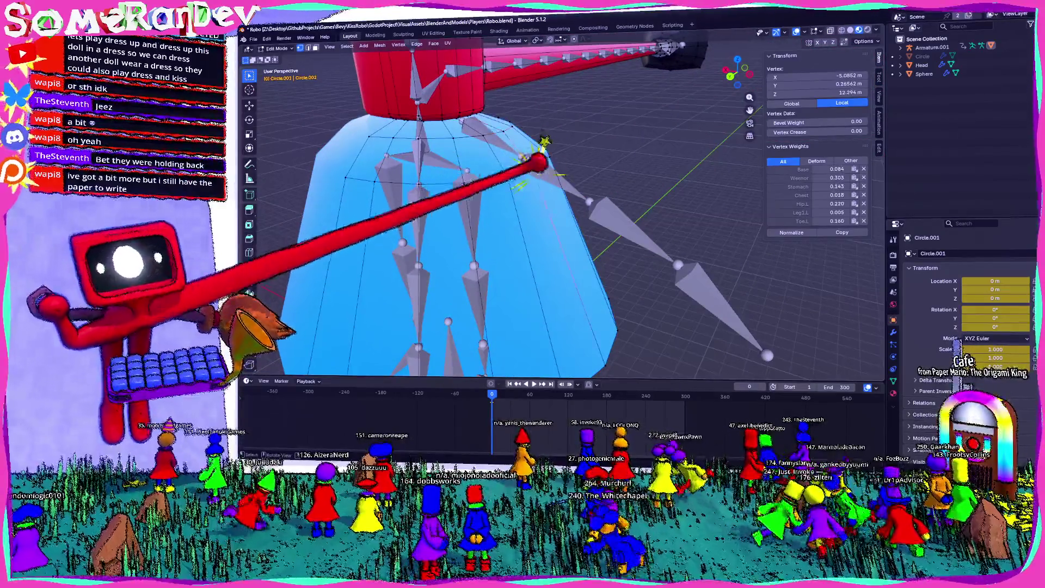
scroll(561, 212, "down", 8)
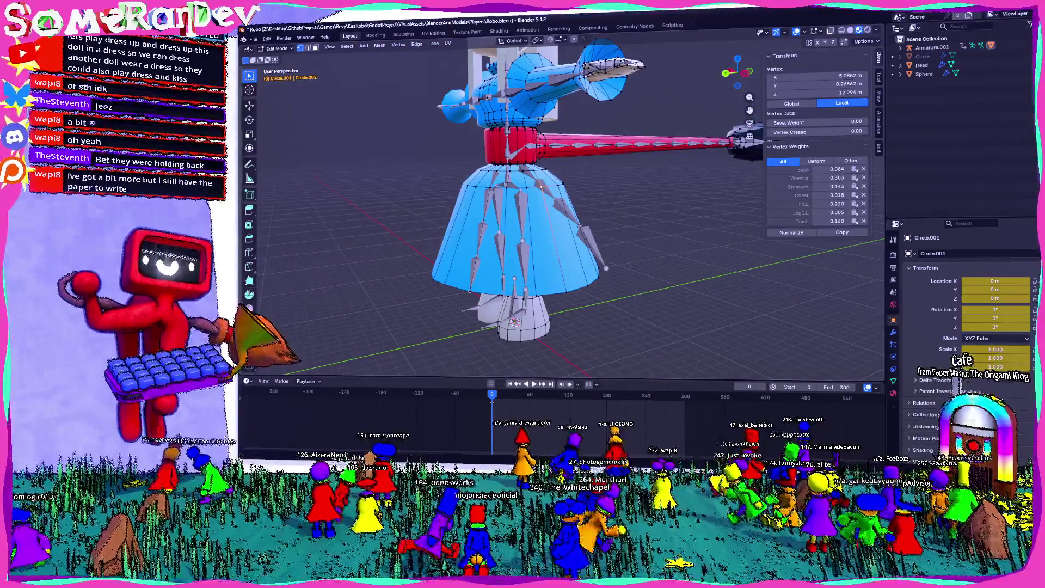
Switch to the browser and bring up the RunJS page with the lerp script
key("alt+Tab")
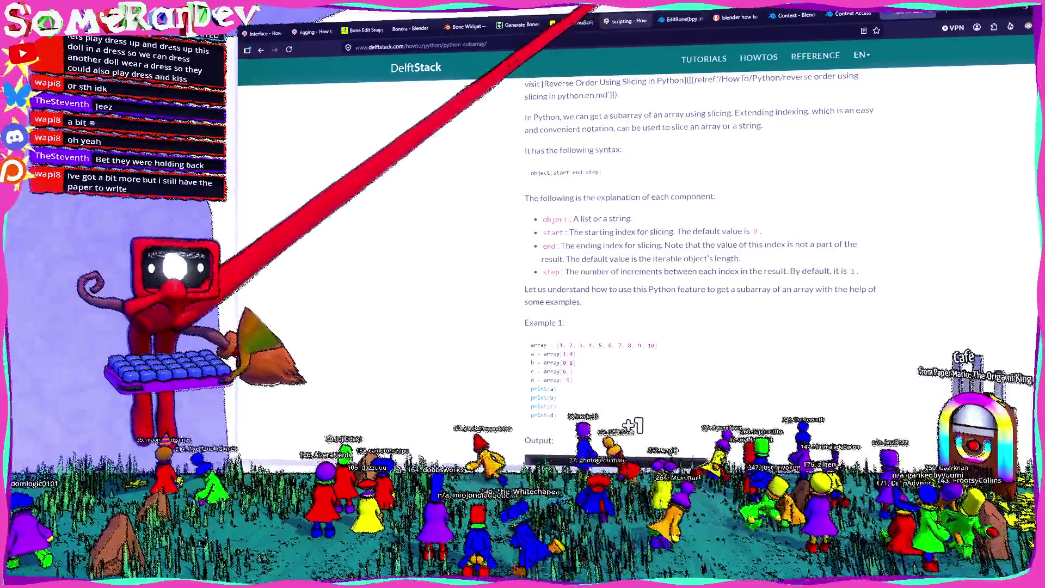
left_click(626, 21)
left_click(571, 23)
left_click(521, 24)
left_click(572, 23)
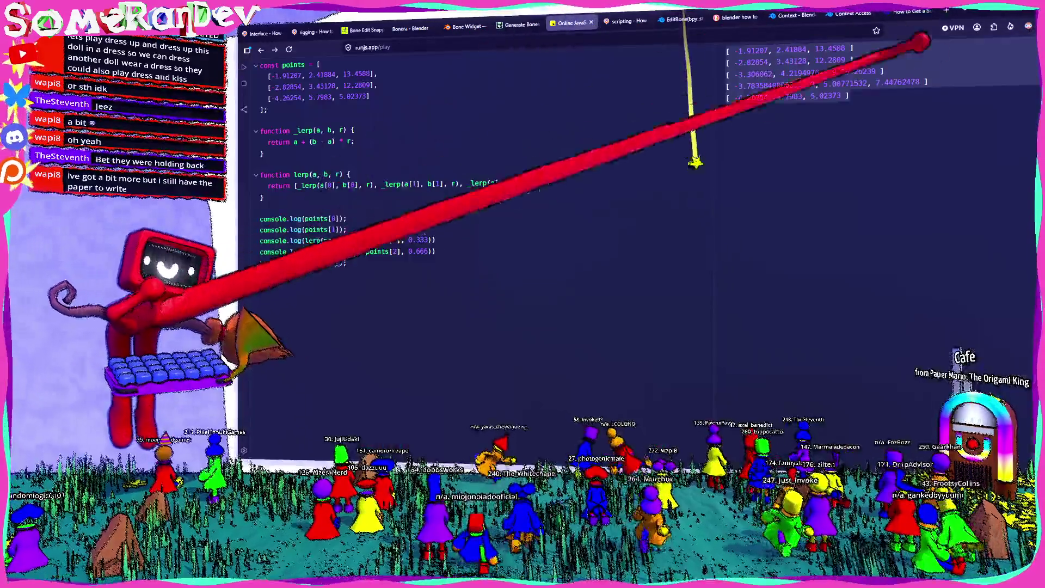